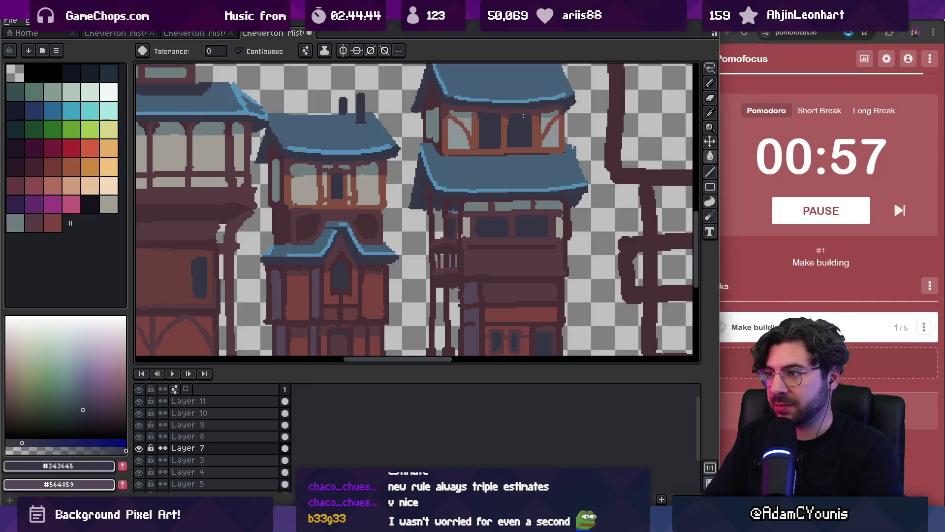
Step: Zoom in close on the newest tower's upper floor
key(z)
click(552, 120)
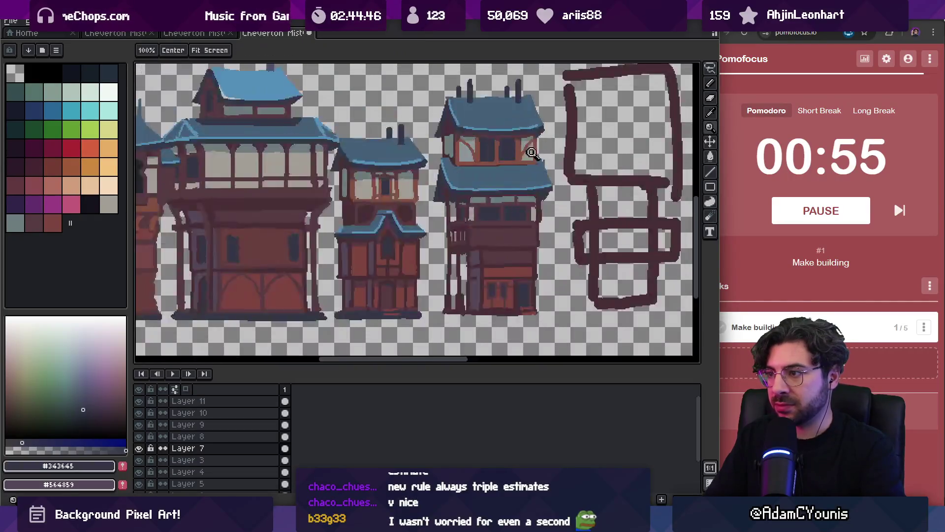
click(542, 143)
key(v)
key(b)
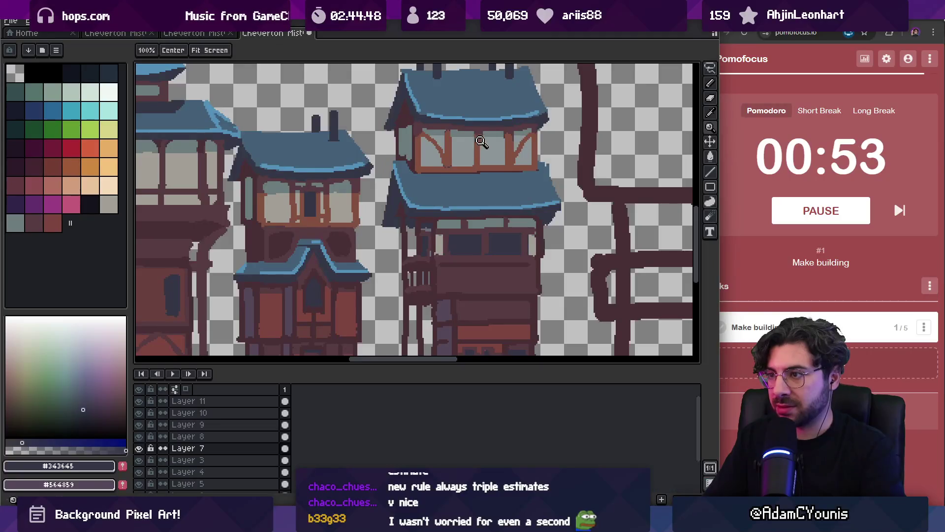
scroll(469, 146, up, 1)
Step: Outline the new window on the upper floor and fill its pane dark
mouse_move(498, 138)
mouse_down()
mouse_move(504, 157)
mouse_move(458, 160)
mouse_move(457, 137)
mouse_move(508, 158)
mouse_move(462, 137)
mouse_move(479, 162)
mouse_move(456, 158)
mouse_up()
key(g)
click(492, 150)
click(478, 150)
Step: Sample the brown timber #845041 and undo the dark repaint on the window edge
key(i)
click(525, 148)
key(b)
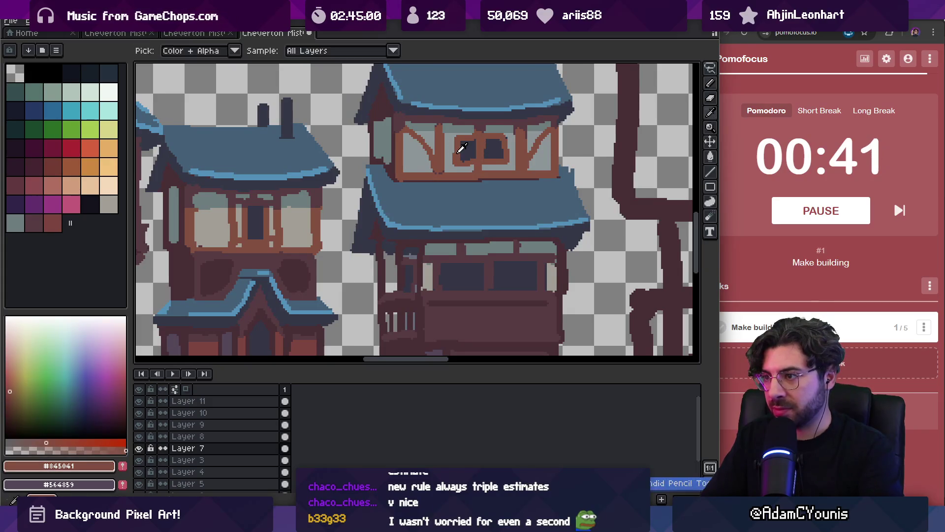
key(ctrl+z)
Step: Paint the upper window panes dark #343645 after comparing with neighbouring buildings
scroll(452, 138, down, 2)
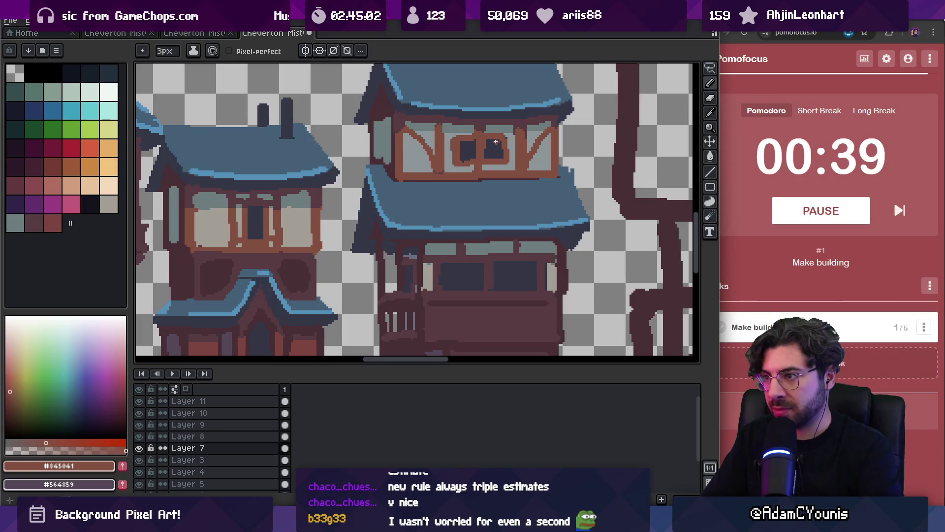
key(z)
scroll(493, 143, down, 2)
scroll(510, 149, up, 2)
scroll(510, 149, up, 3)
key(i)
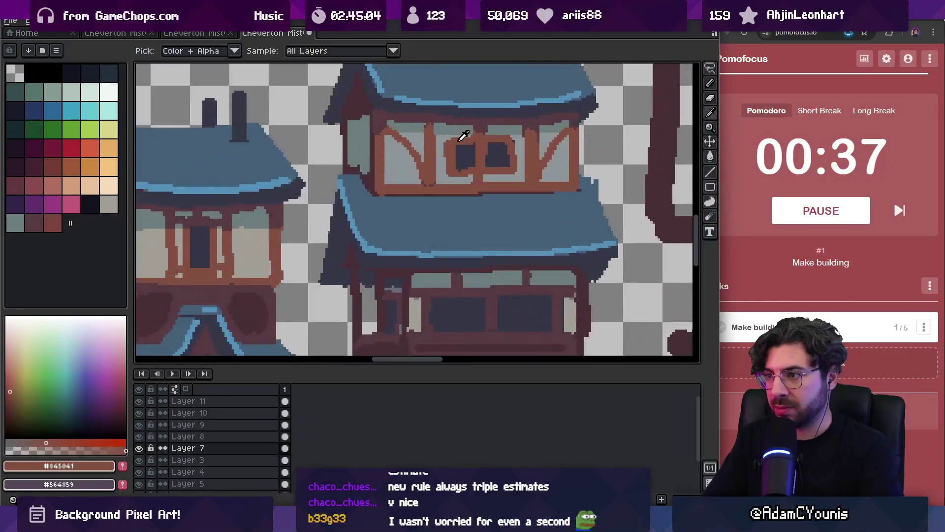
click(495, 149)
mouse_move(494, 143)
mouse_down()
mouse_move(509, 148)
mouse_move(470, 143)
mouse_up()
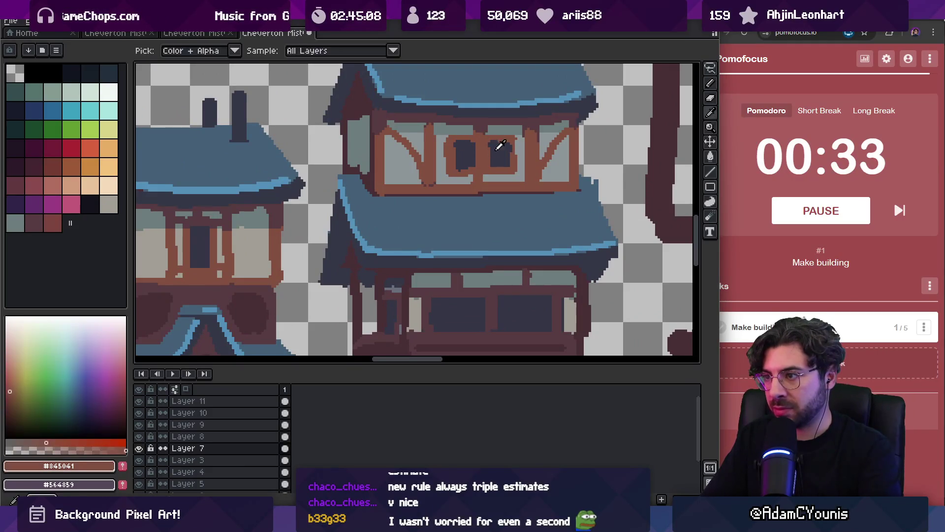
Step: Touch up the window frames in brown #845041, then zoom out to review the row
click(488, 150)
alt+click(487, 153)
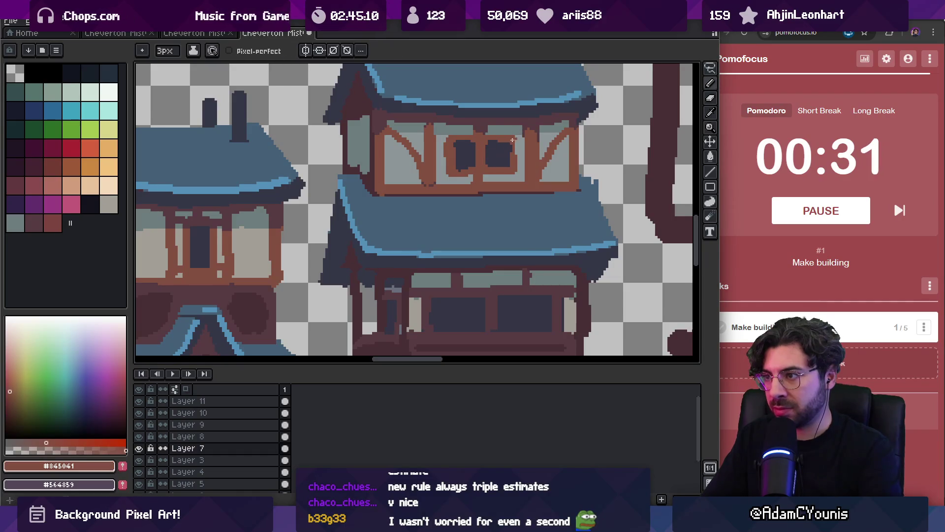
scroll(512, 149, down, 4)
scroll(469, 166, up, 5)
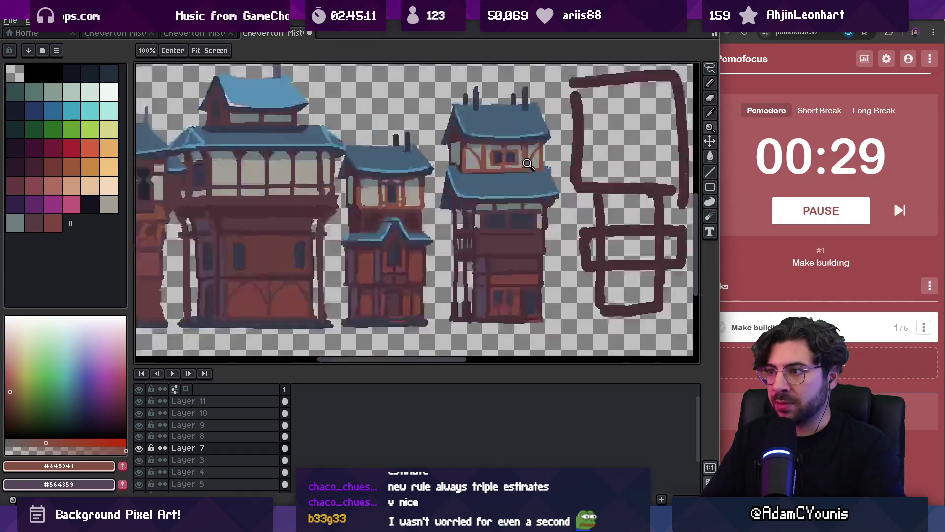
alt+click(468, 166)
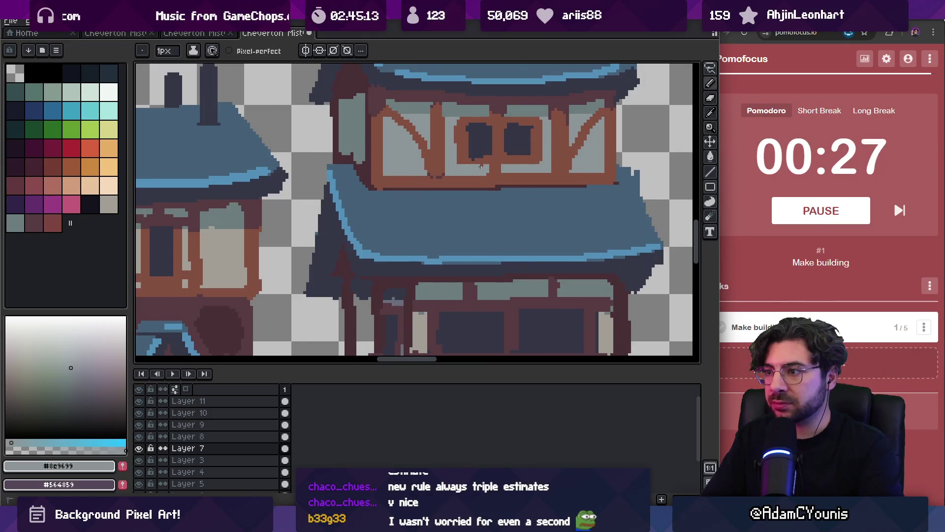
key(z)
scroll(502, 153, down, 3)
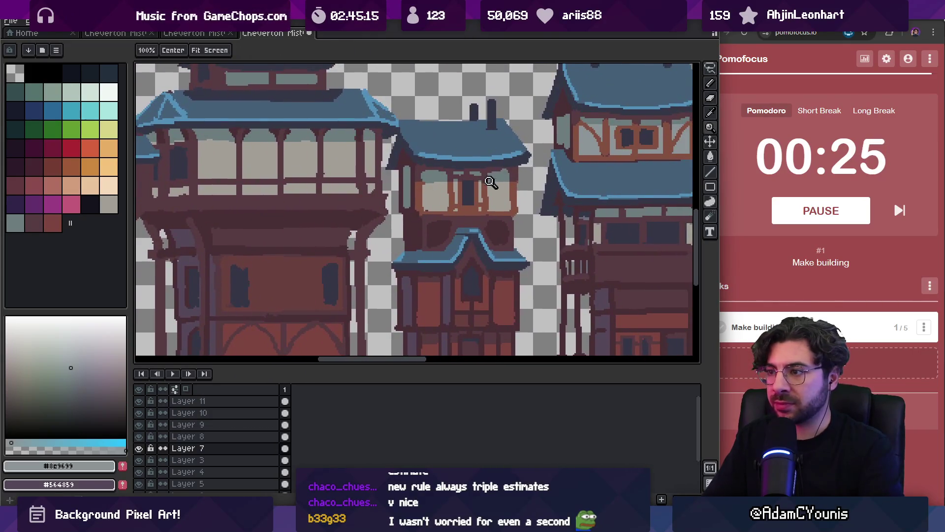
scroll(491, 182, down, 3)
drag(514, 160, 505, 166)
scroll(469, 216, up, 4)
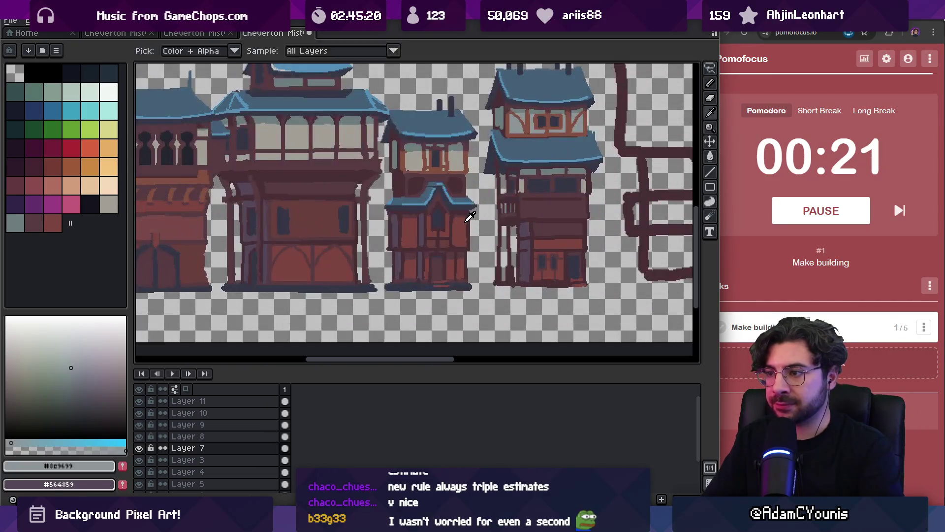
Step: Straighten the balcony panel's bottom outline and fill the panel with reddish-brown #7c4541
alt+click(469, 217)
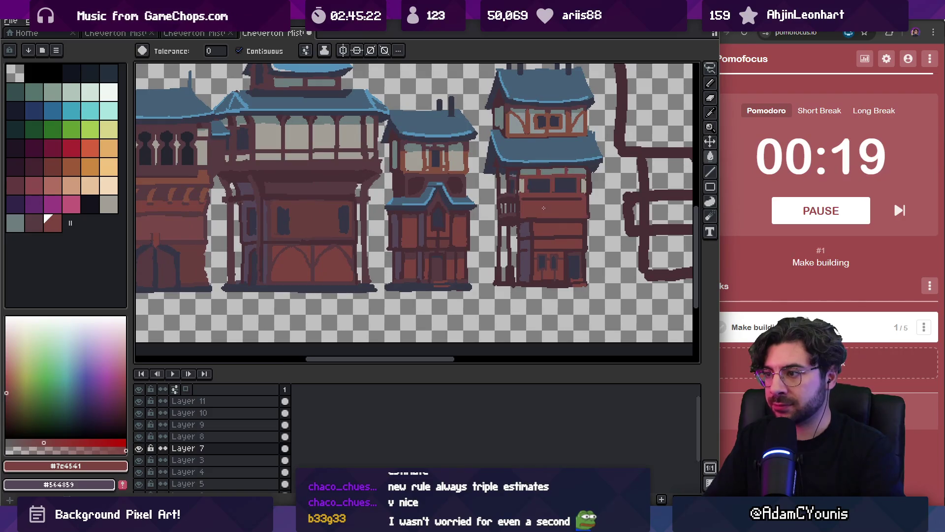
key(b)
scroll(546, 201, up, 3)
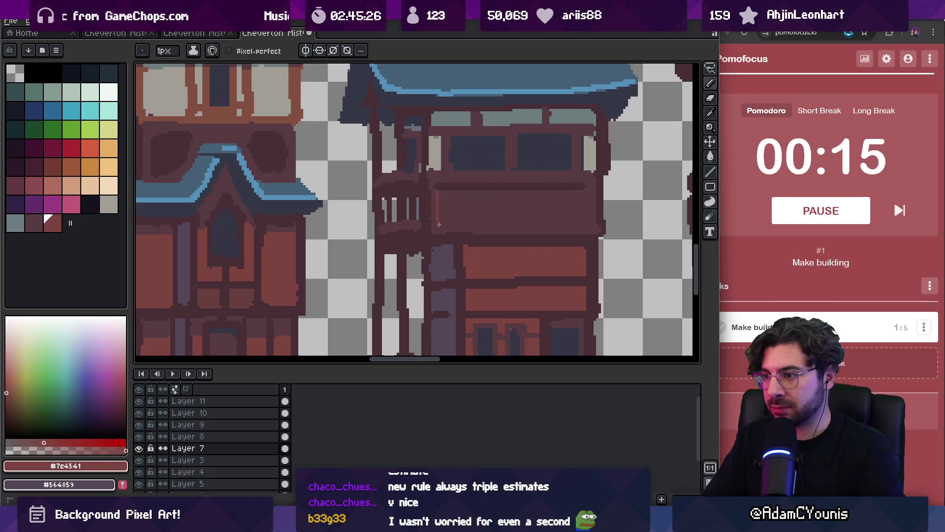
key(ctrl+z)
mouse_move(439, 224)
mouse_down()
mouse_move(585, 224)
mouse_move(584, 187)
mouse_up()
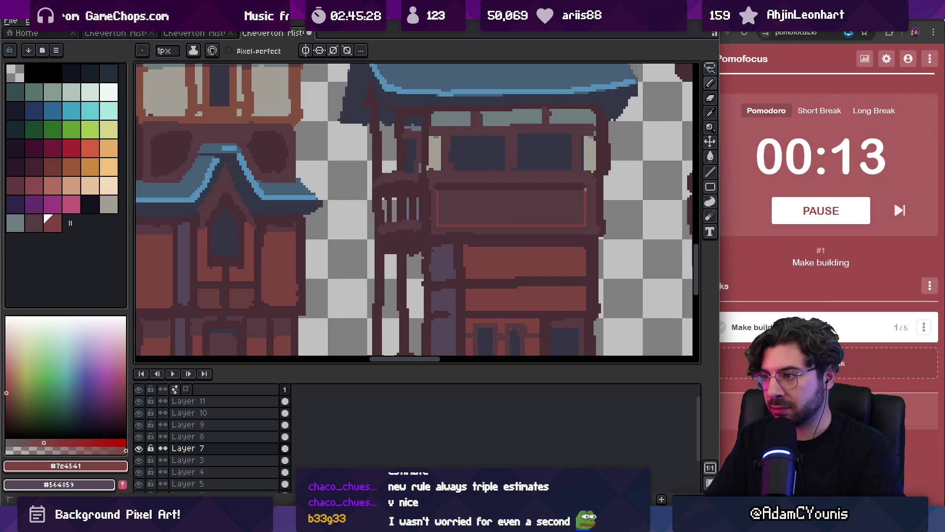
key(g)
click(532, 205)
Step: Scroll across the row and check the newest tower's layer bounds
scroll(532, 206, down, 5)
scroll(541, 205, up, 3)
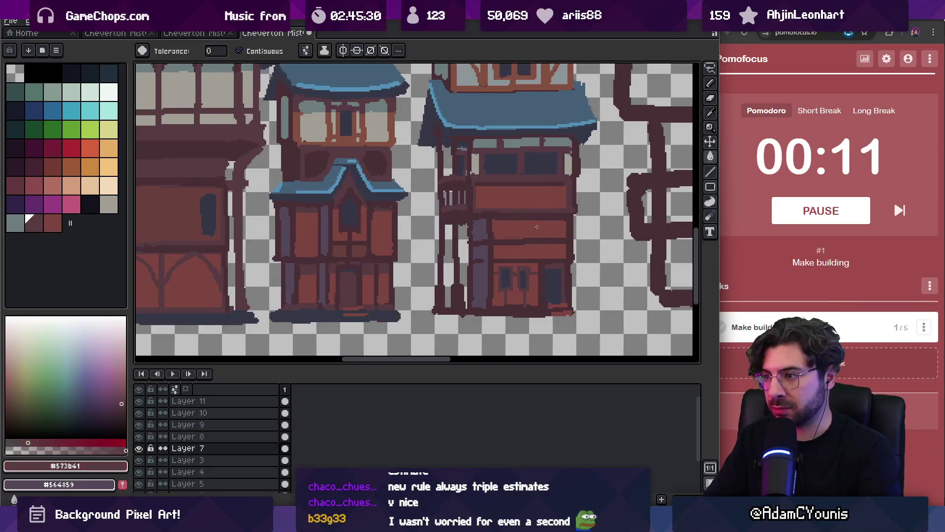
scroll(527, 199, down, 3)
scroll(527, 199, up, 1)
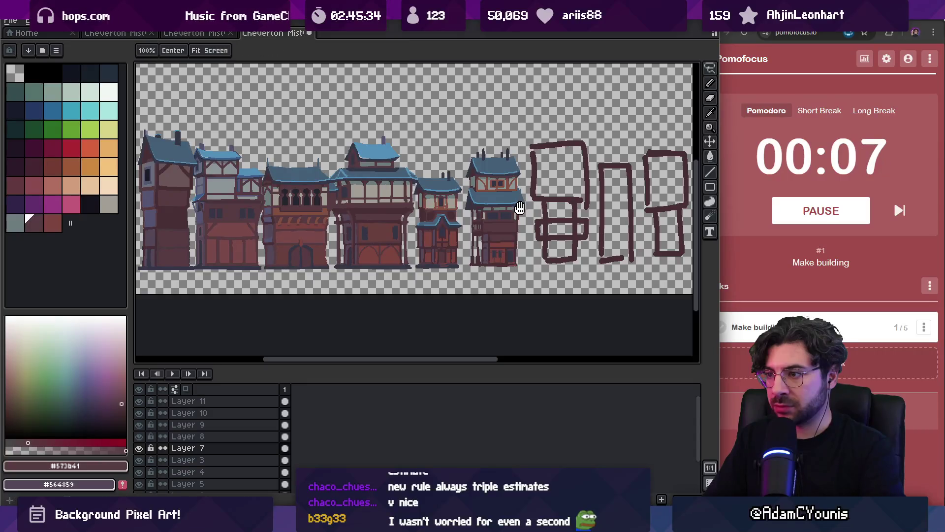
scroll(522, 197, right, 3)
key(ctrl)
scroll(512, 175, right, 2)
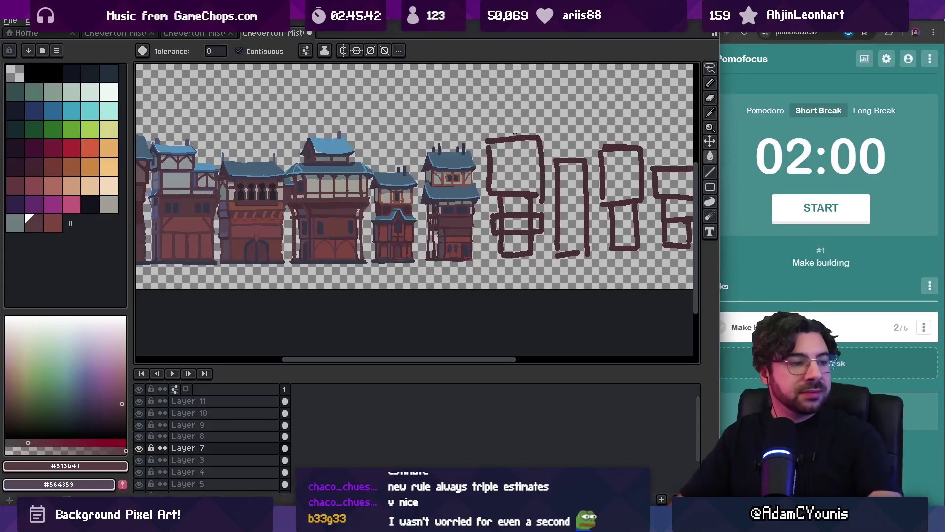
drag(528, 190, 557, 220)
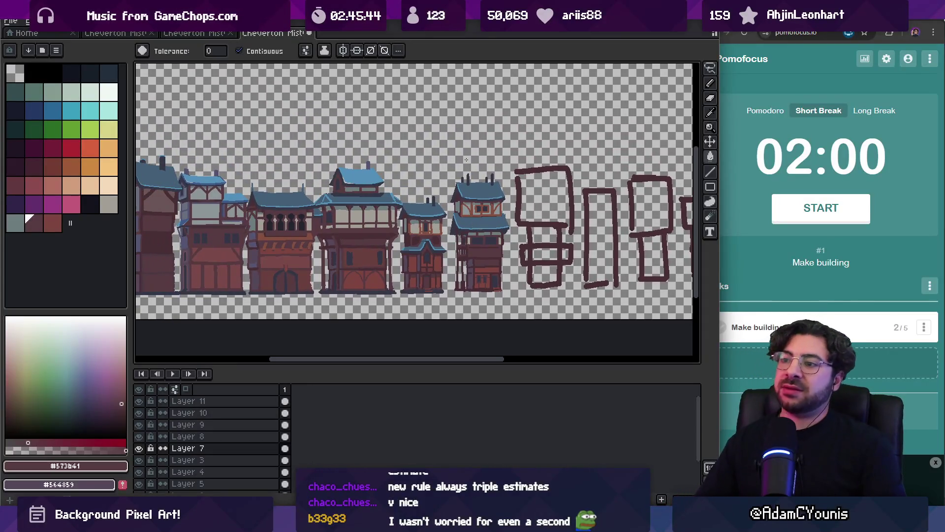
click(851, 221)
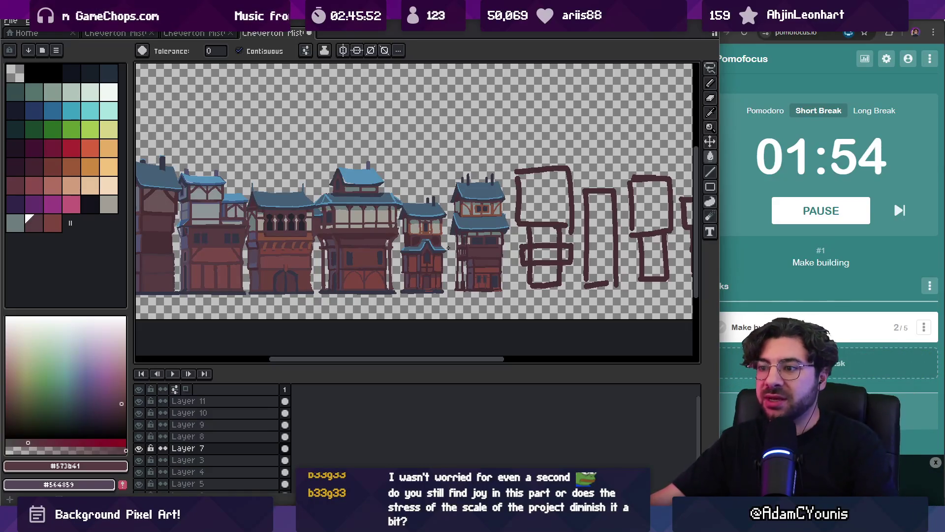
drag(395, 250, 433, 243)
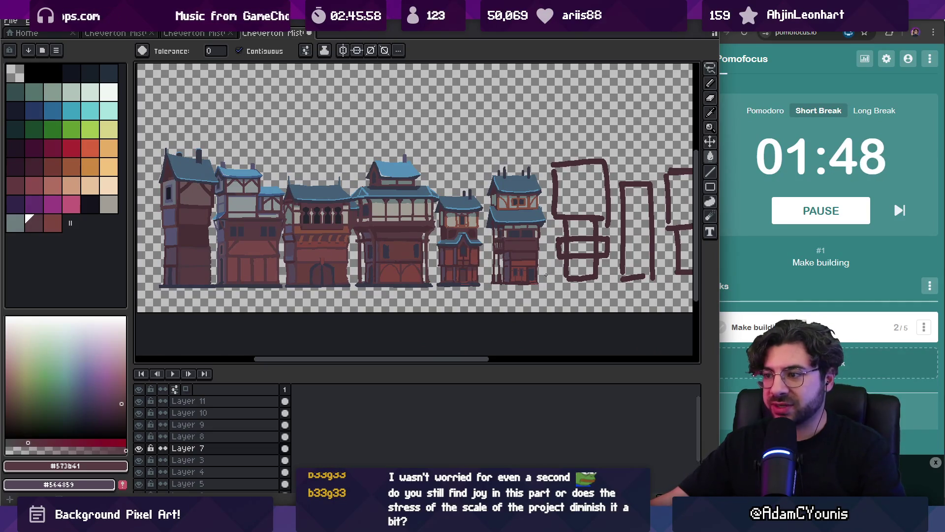
scroll(543, 274, up, 2)
scroll(540, 277, up, 1)
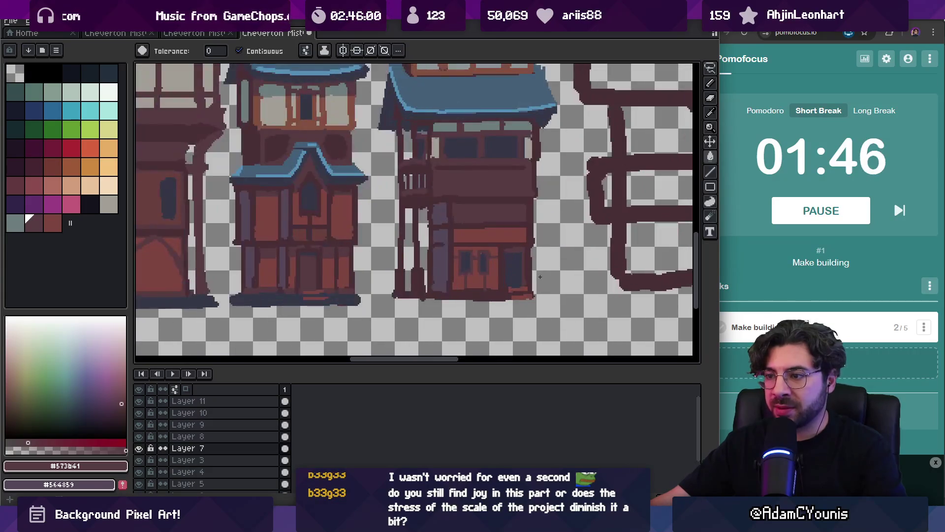
key(m)
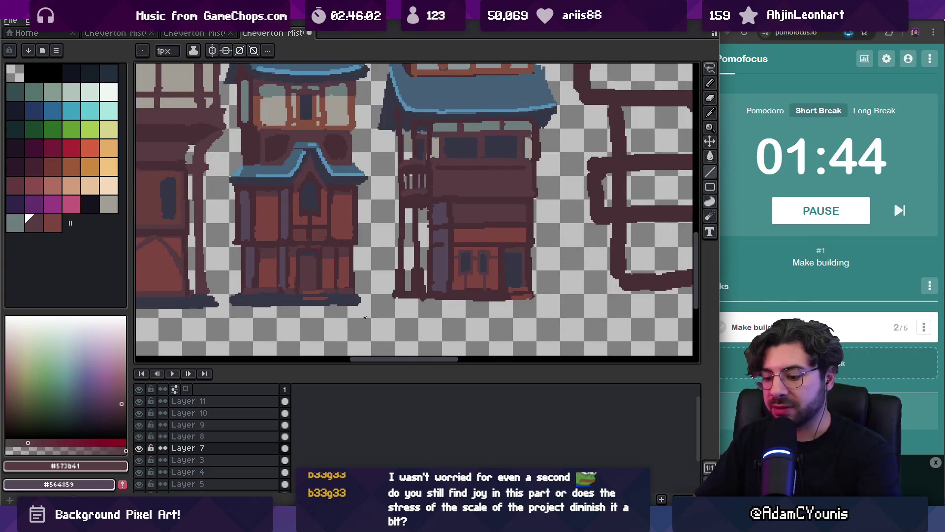
Step: Shift the strip across the tower bases and the ground-floor band up a few pixels
mouse_move(231, 271)
mouse_down()
mouse_move(513, 219)
mouse_move(555, 226)
mouse_move(560, 238)
mouse_up()
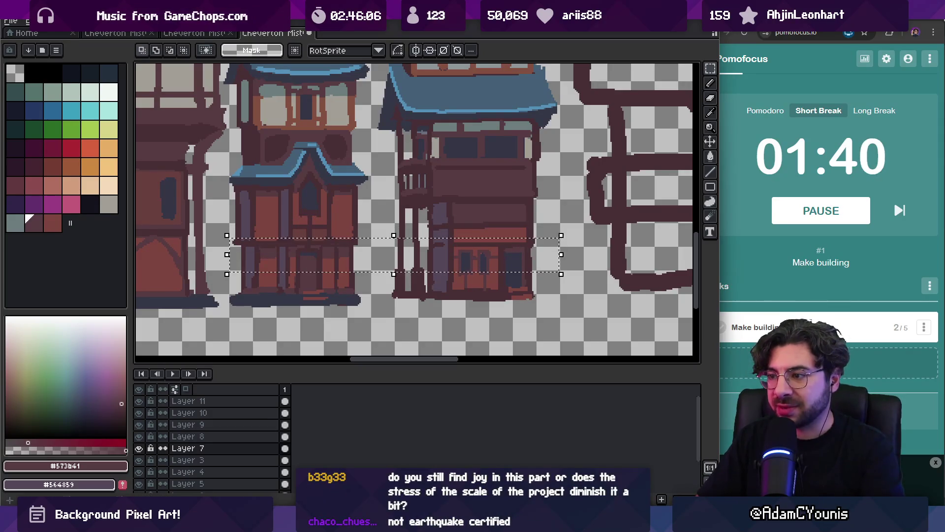
mouse_move(488, 265)
mouse_down()
mouse_move(487, 257)
mouse_move(482, 263)
mouse_up()
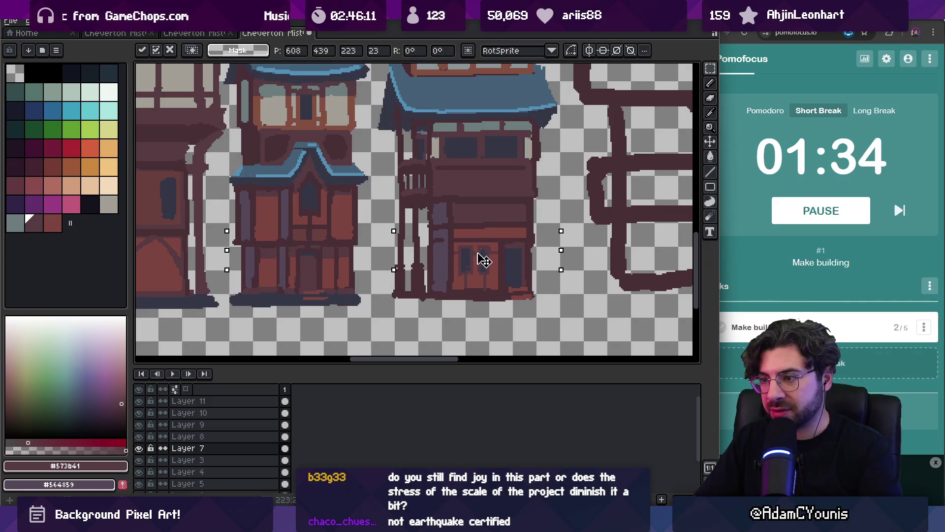
key(ctrl+d)
key(q)
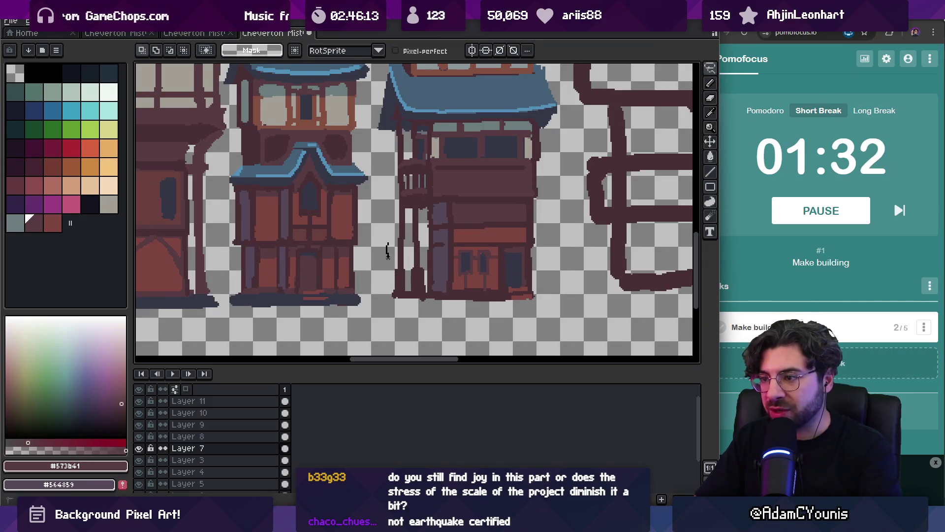
drag(535, 256, 472, 240)
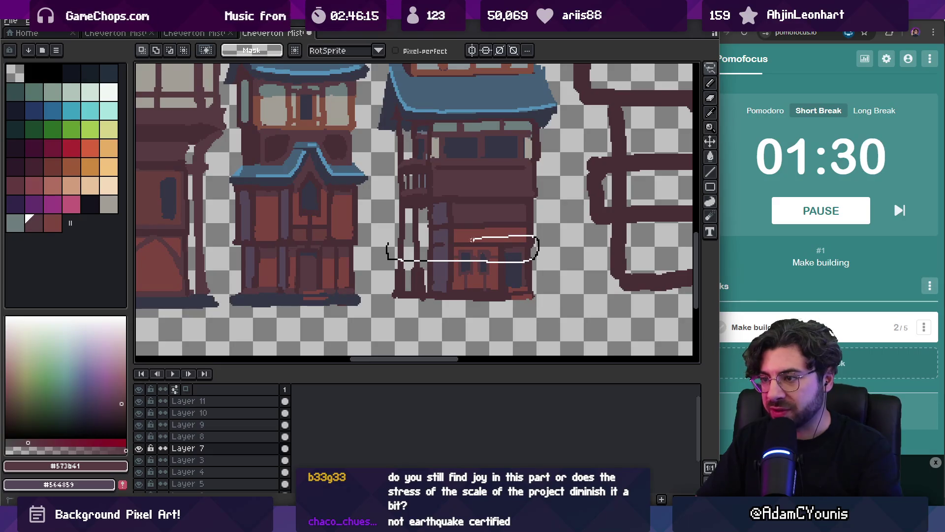
drag(389, 238, 390, 239)
drag(443, 264, 447, 257)
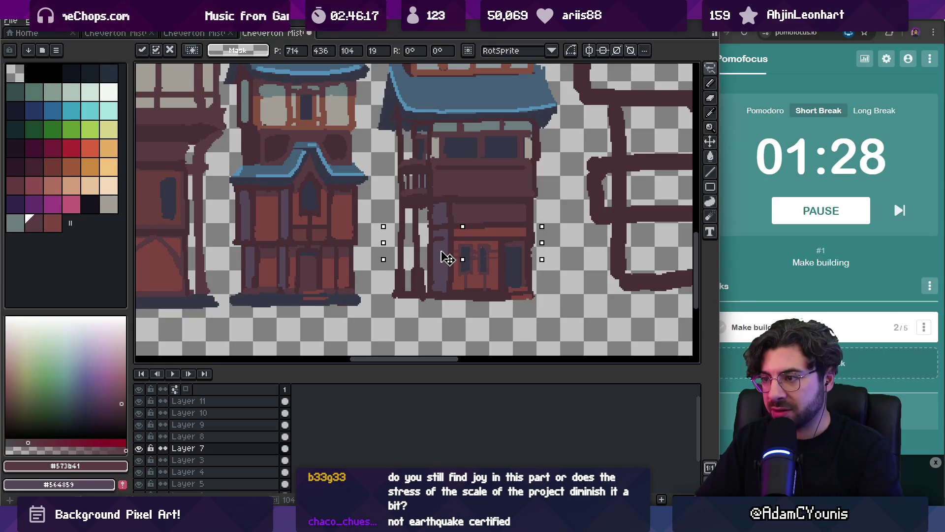
key(Return)
Step: Paint the doors with dark #343645 panes framed in reddish-brown
key(z)
click(445, 257)
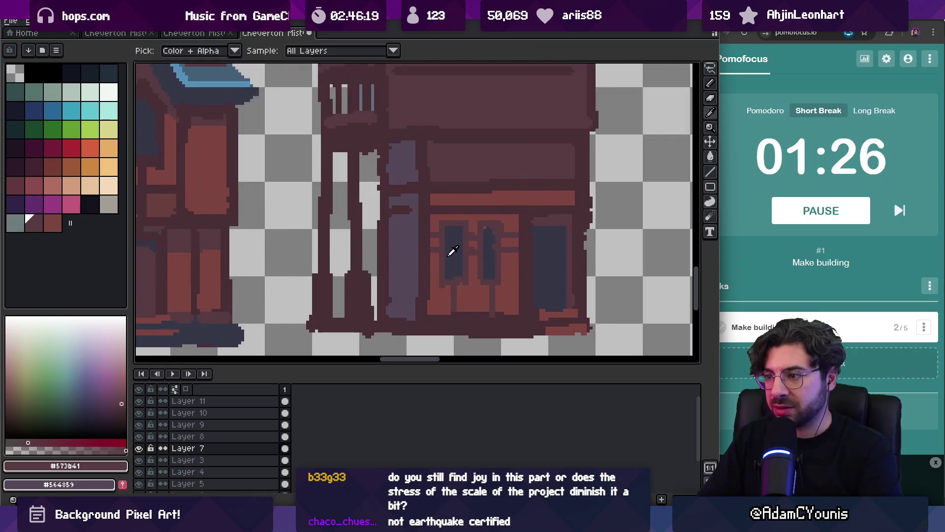
key(b)
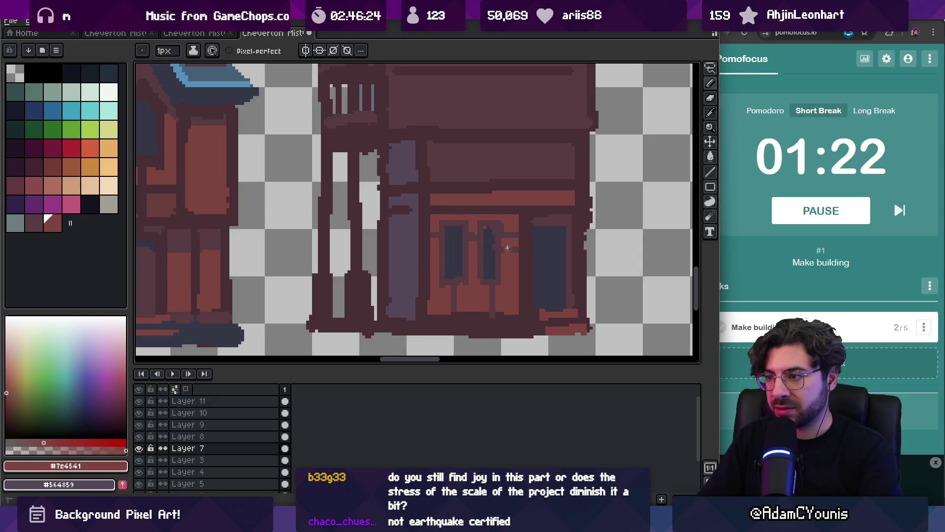
alt+click(466, 276)
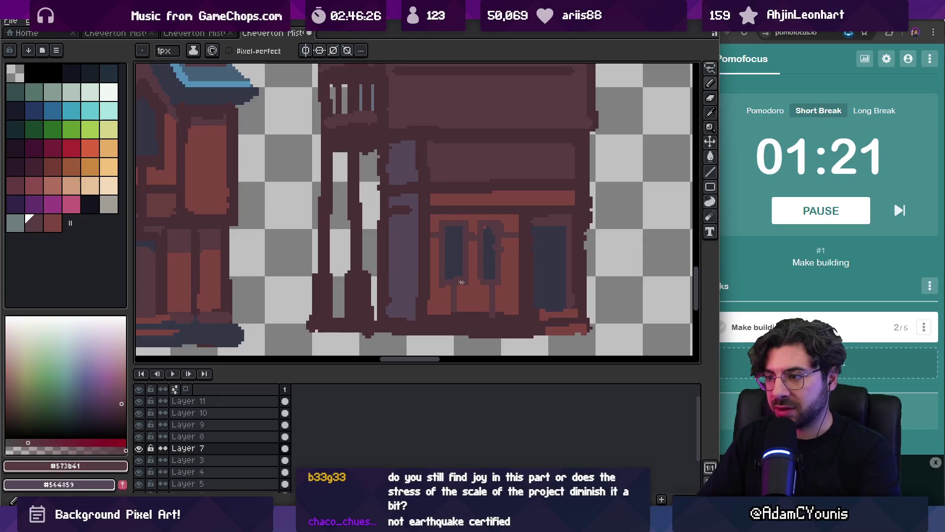
alt+click(491, 242)
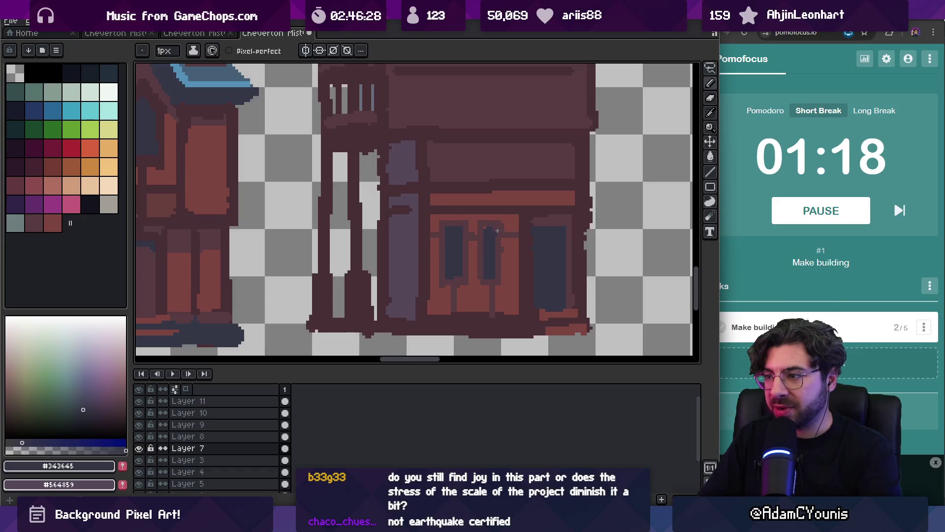
alt+click(499, 243)
drag(502, 236, 502, 270)
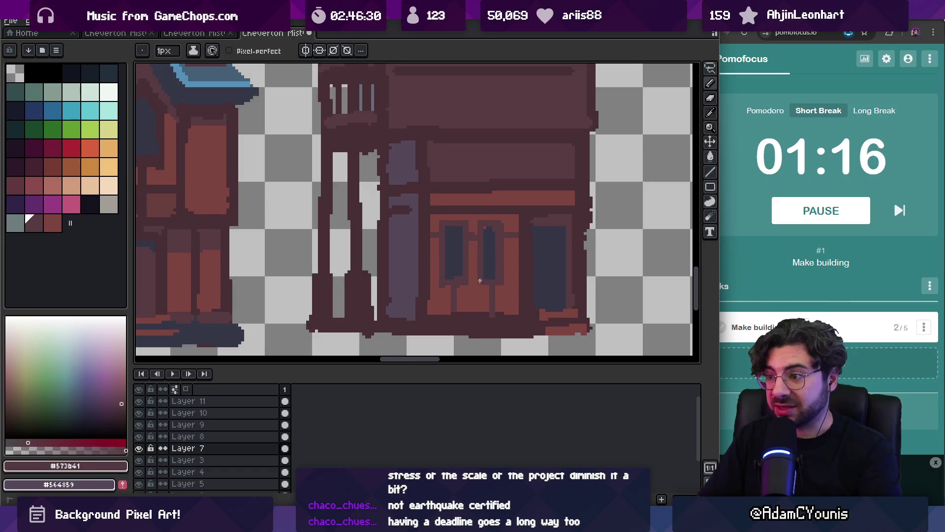
key(z)
scroll(480, 281, down, 4)
scroll(463, 269, up, 3)
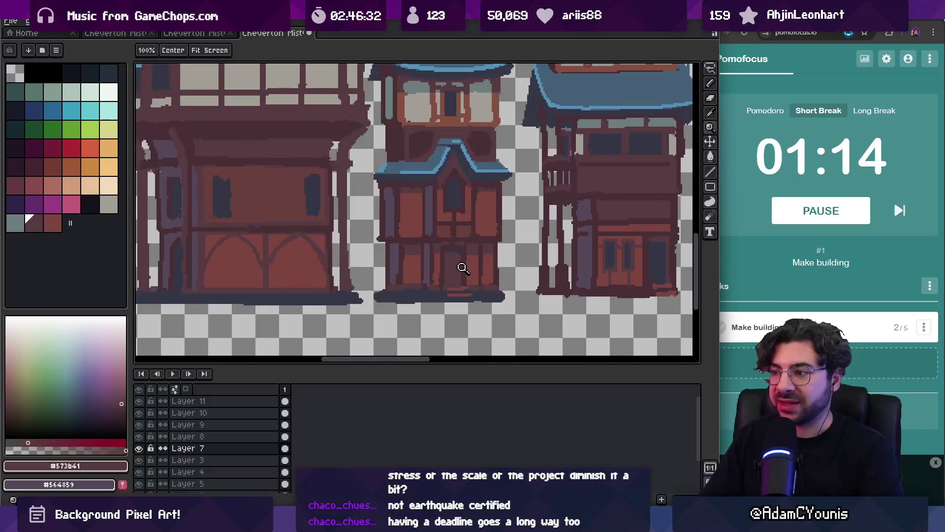
Step: On Layer 1, select and move the middle tower's lower section
ctrl+click(463, 268)
key(m)
drag(374, 268, 520, 222)
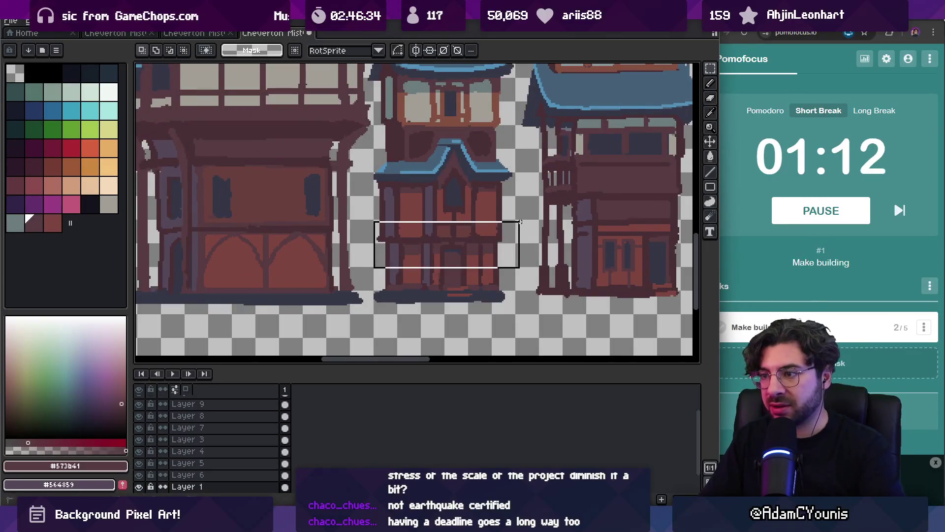
click(472, 258)
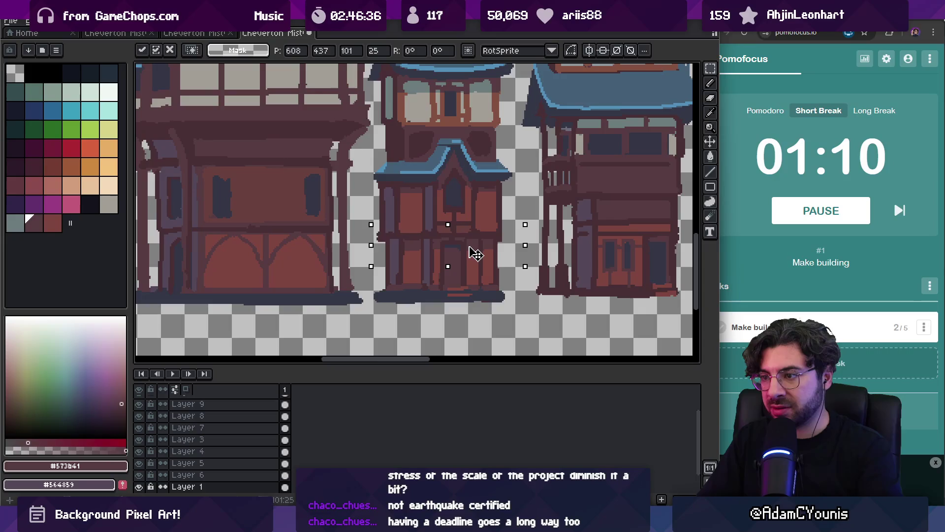
click(385, 222)
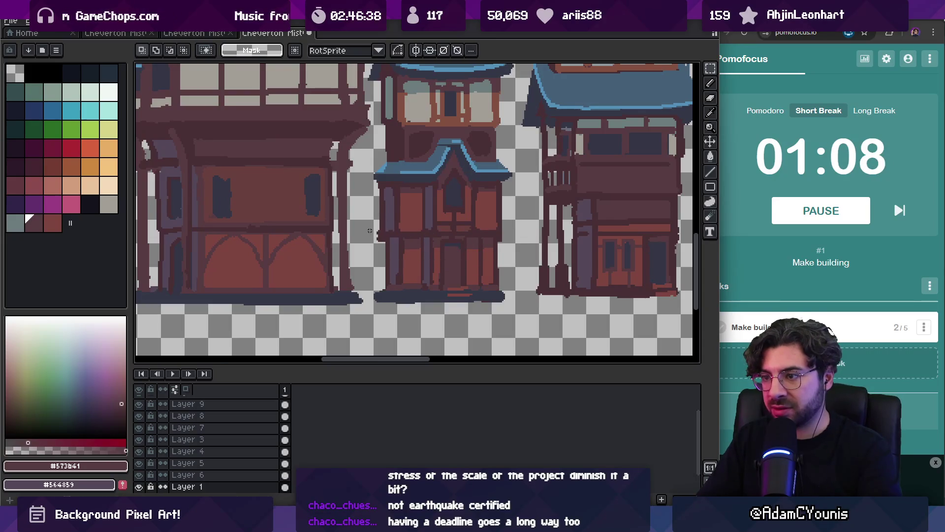
drag(435, 222, 517, 194)
click(458, 220)
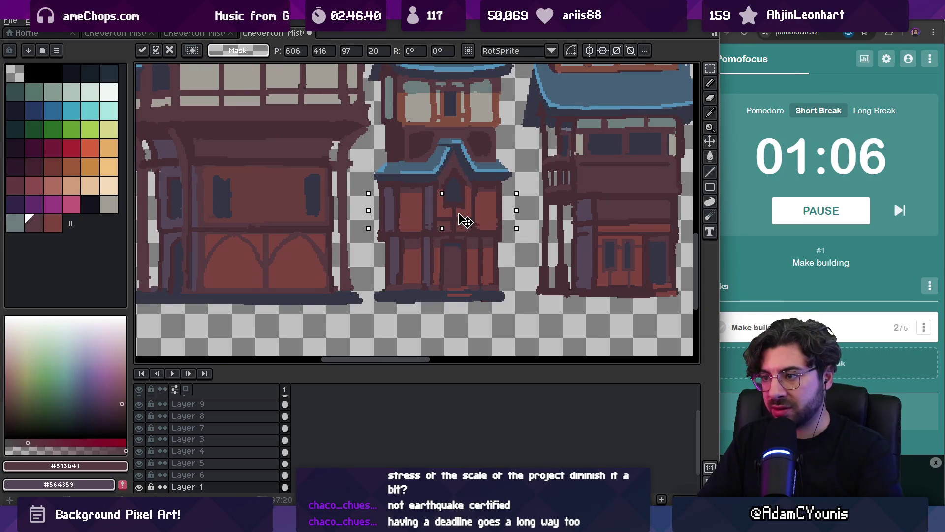
key(z)
Step: Retouch the lower section's timbers in reddish-brown #7c4541 and the dark outline colour
click(401, 218)
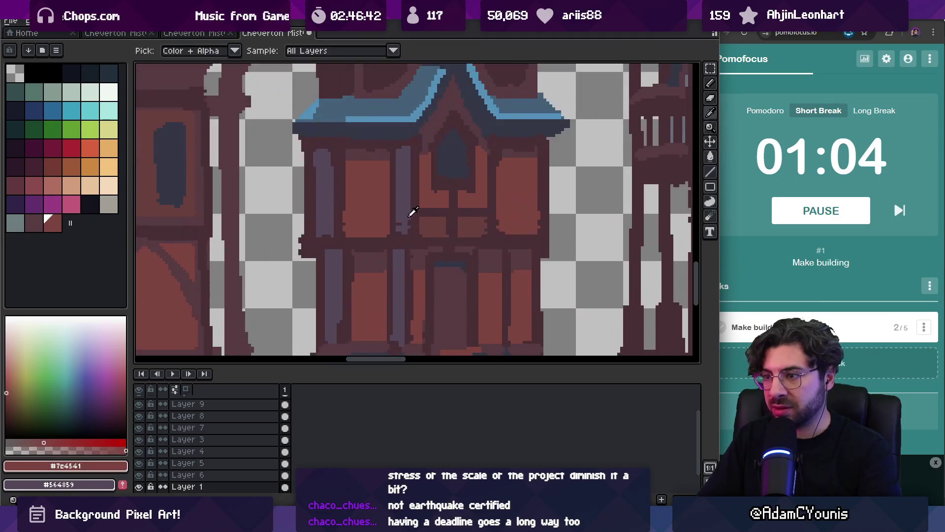
key(b)
alt+click(400, 221)
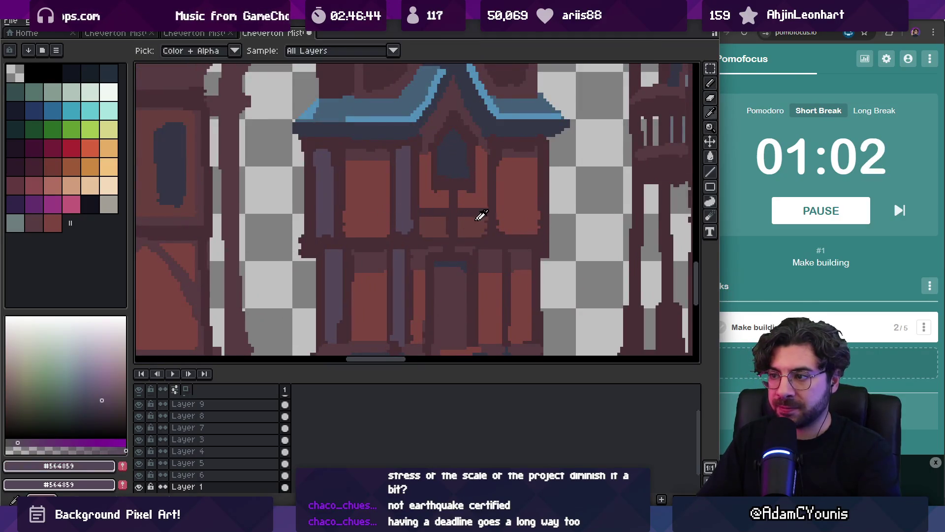
alt+click(413, 227)
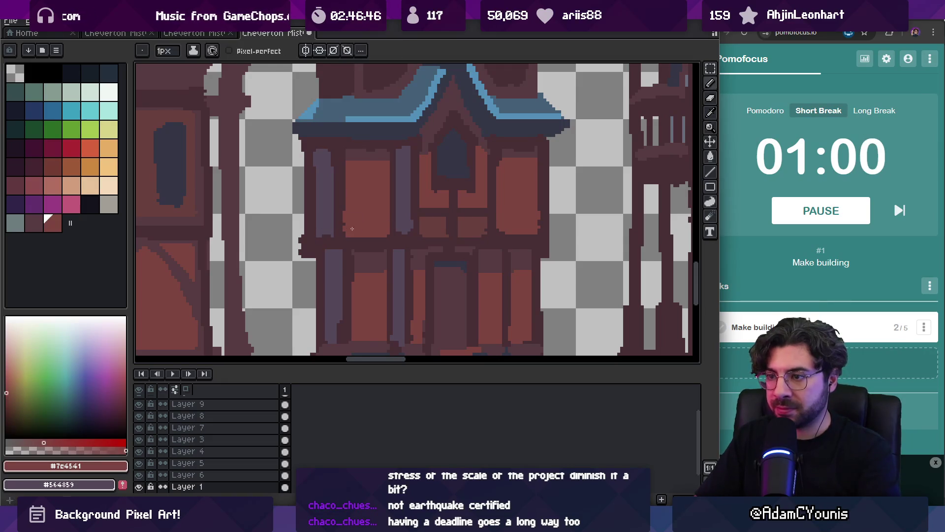
alt+click(415, 220)
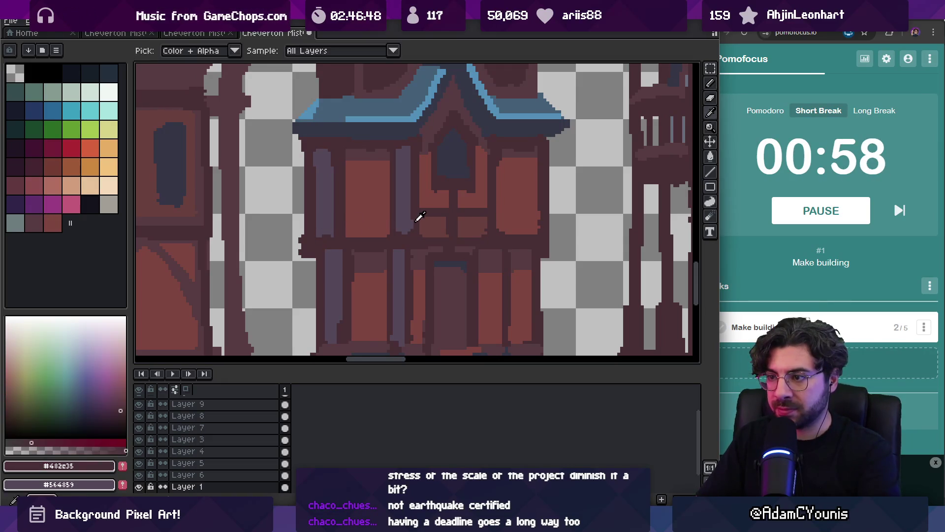
alt+click(468, 230)
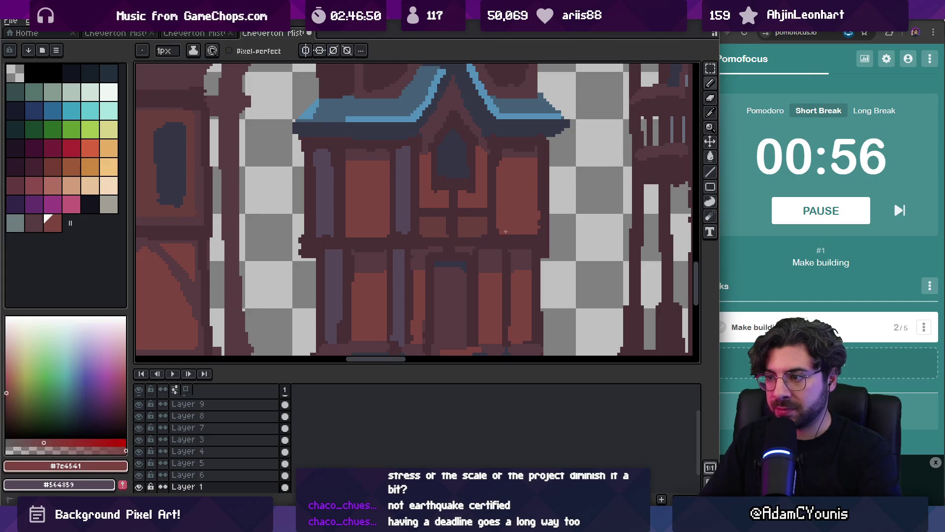
alt+click(456, 233)
key(z)
scroll(448, 238, down, 1)
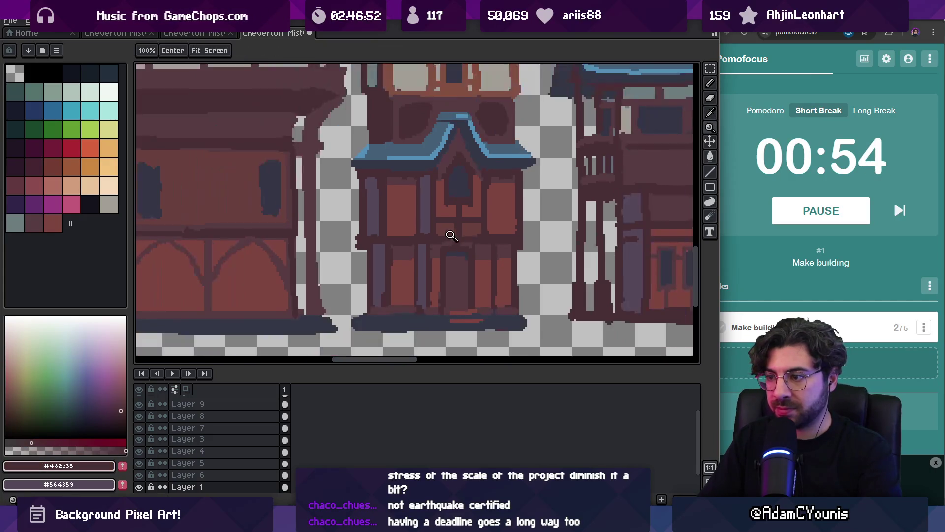
scroll(457, 322, down, 4)
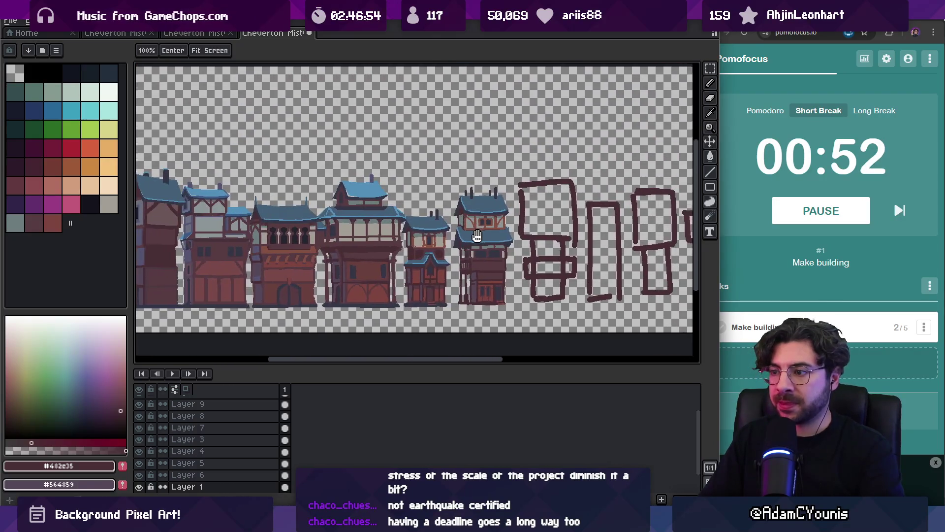
drag(533, 245, 415, 241)
scroll(433, 207, up, 2)
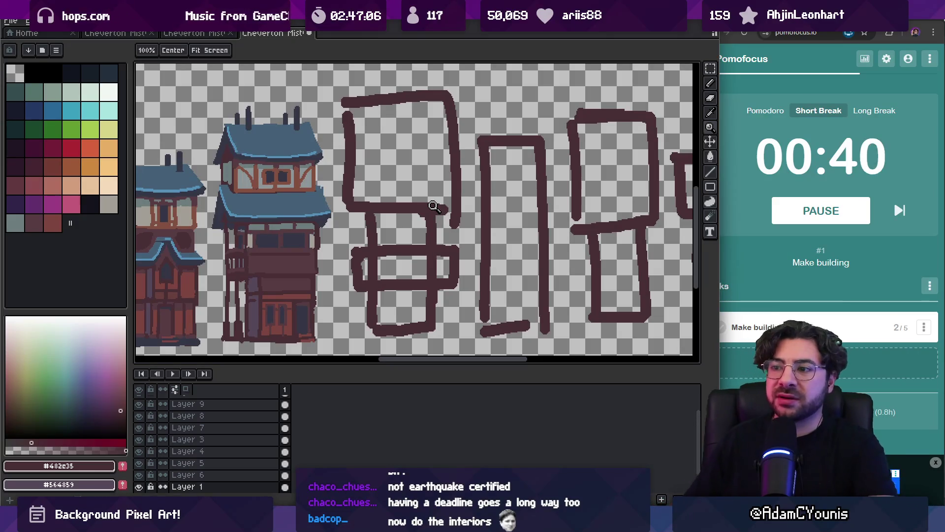
Step: On Layer 7, darken the roof's lower edge with #353747
click(258, 230)
click(265, 228)
alt+click(231, 211)
key(b)
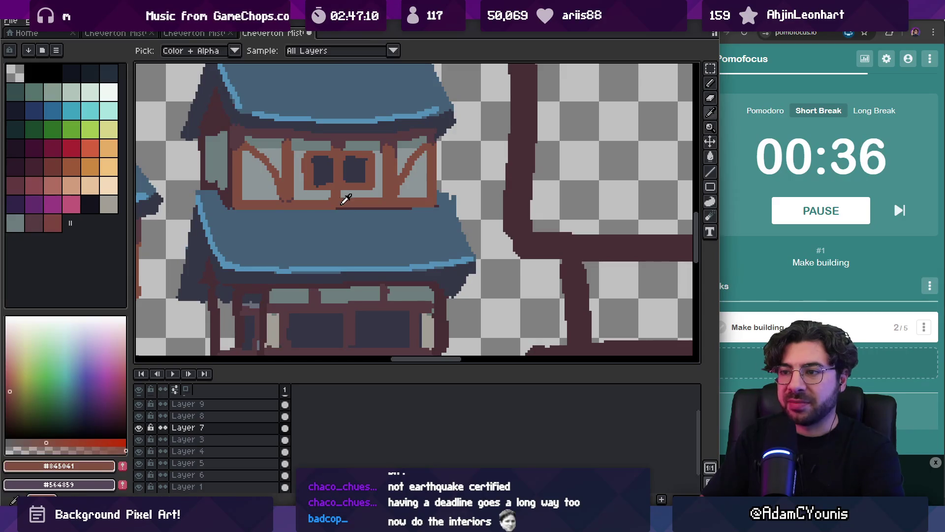
alt+click(343, 207)
alt+click(309, 278)
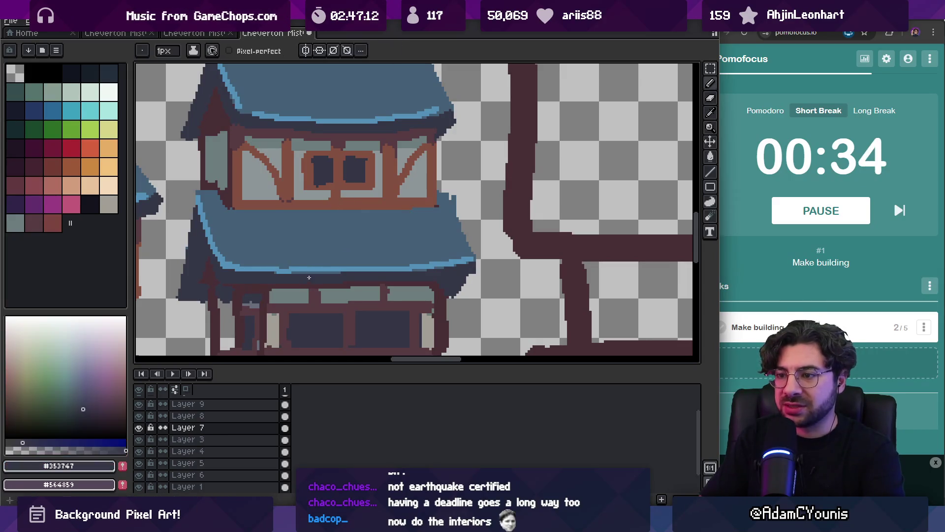
drag(293, 274, 338, 272)
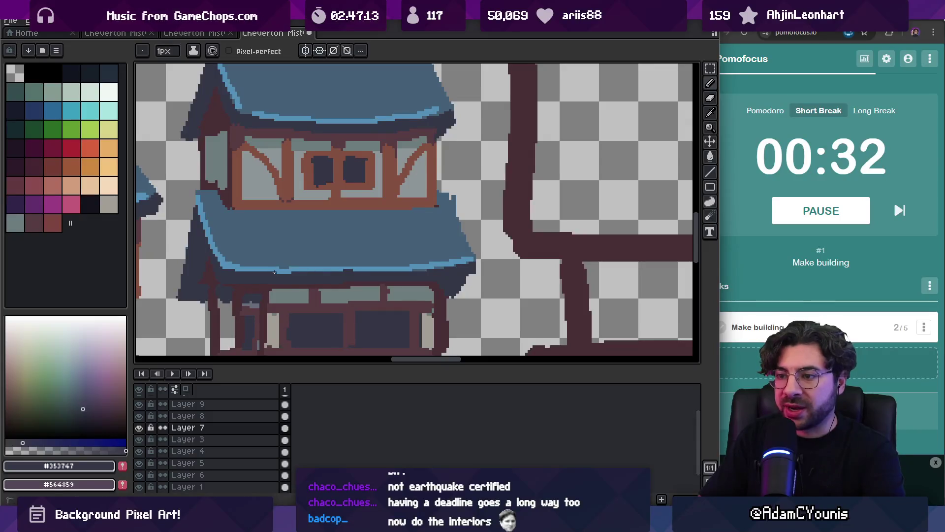
Step: Erase stray blue #456077 pixels at the roof's rim tip with a 2px eraser
alt+click(274, 270)
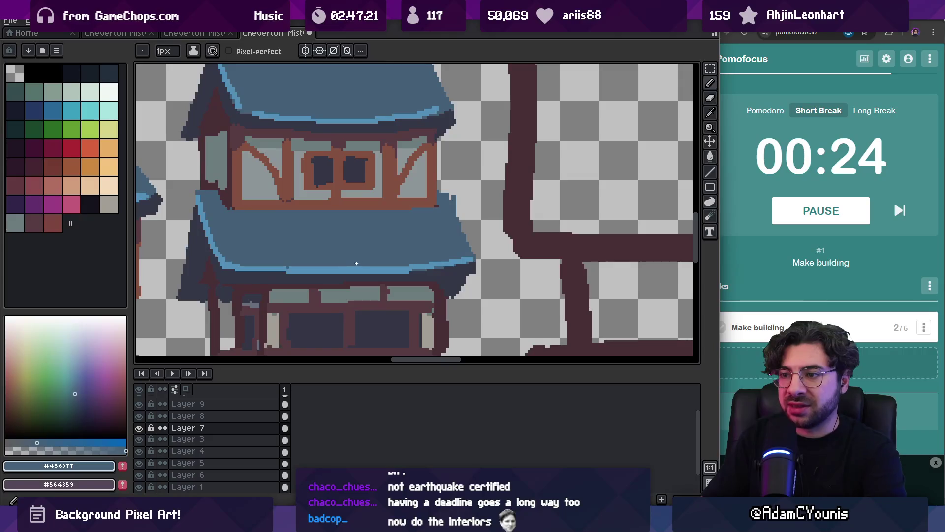
alt+click(275, 264)
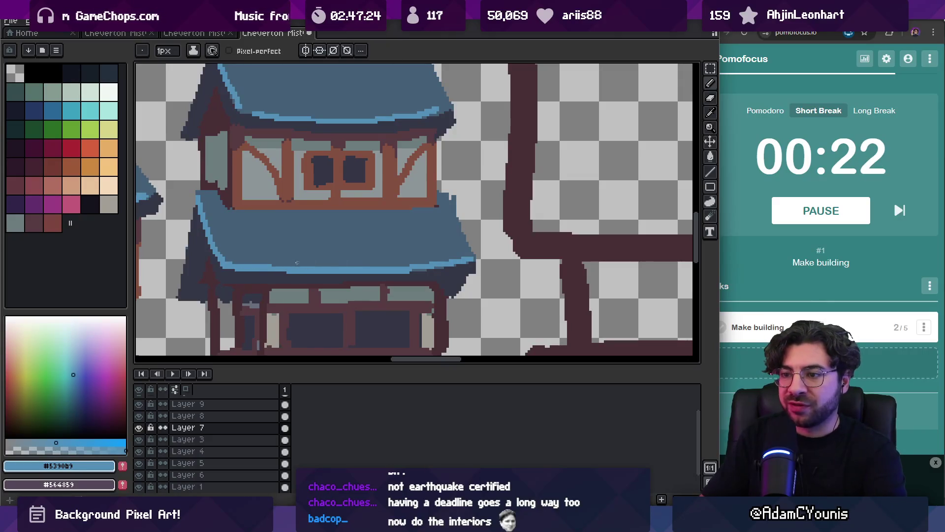
scroll(391, 255, up, 2)
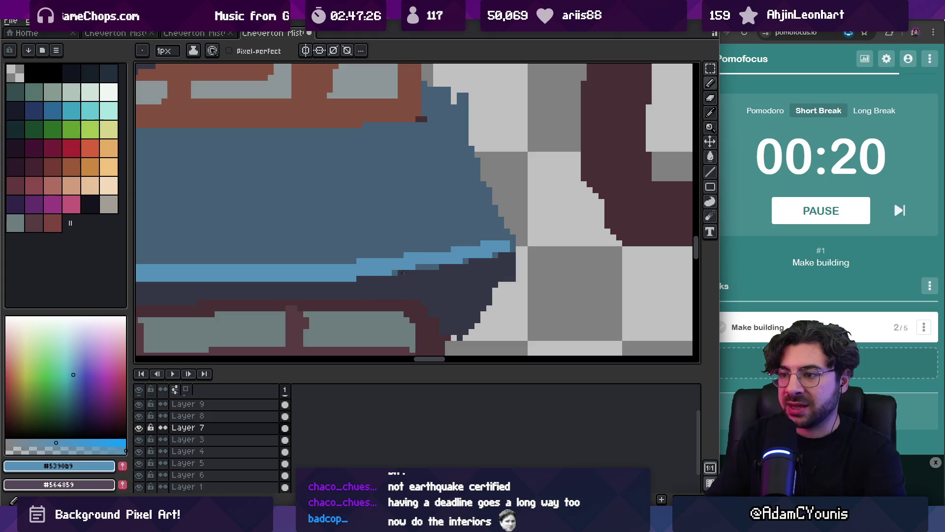
alt+click(420, 228)
key(plus)
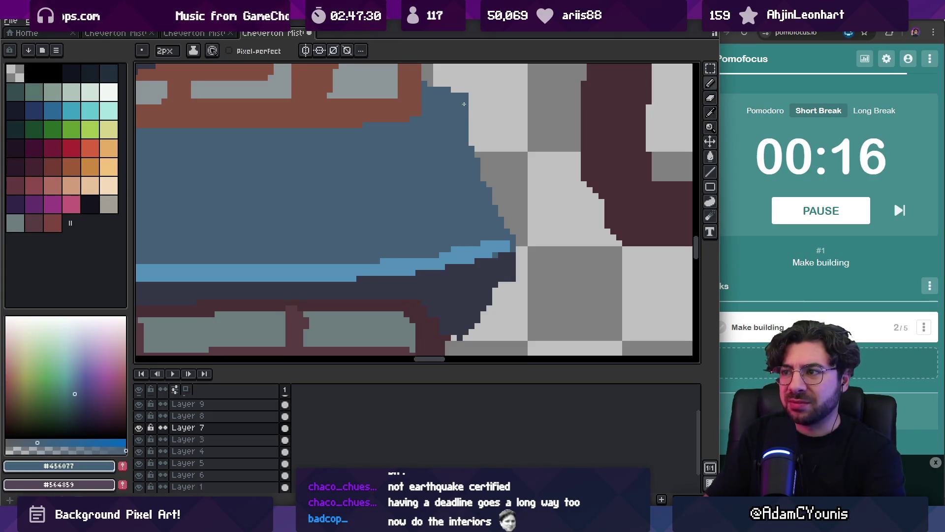
key(e)
drag(466, 85, 481, 134)
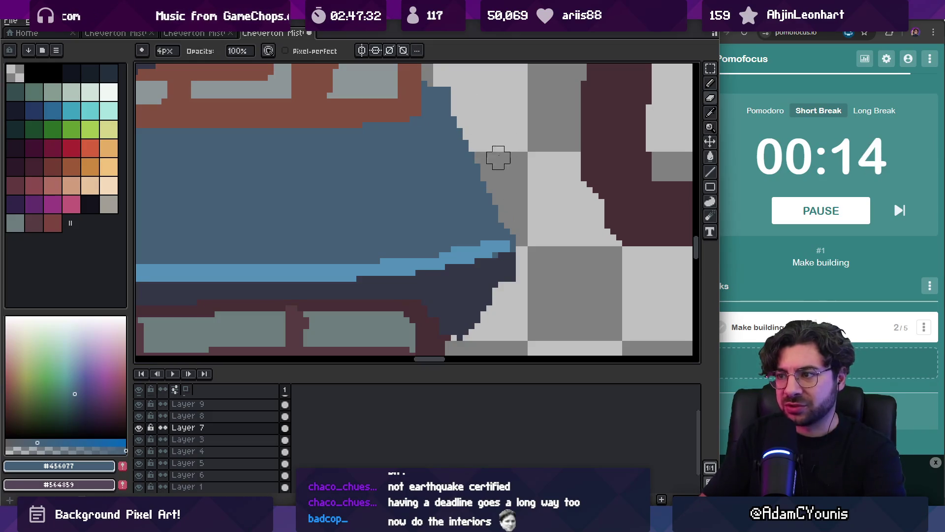
Step: Set the eraser to 4px and zoom out to view the whole buildings
key(z)
scroll(517, 158, down, 2)
scroll(534, 197, up, 2)
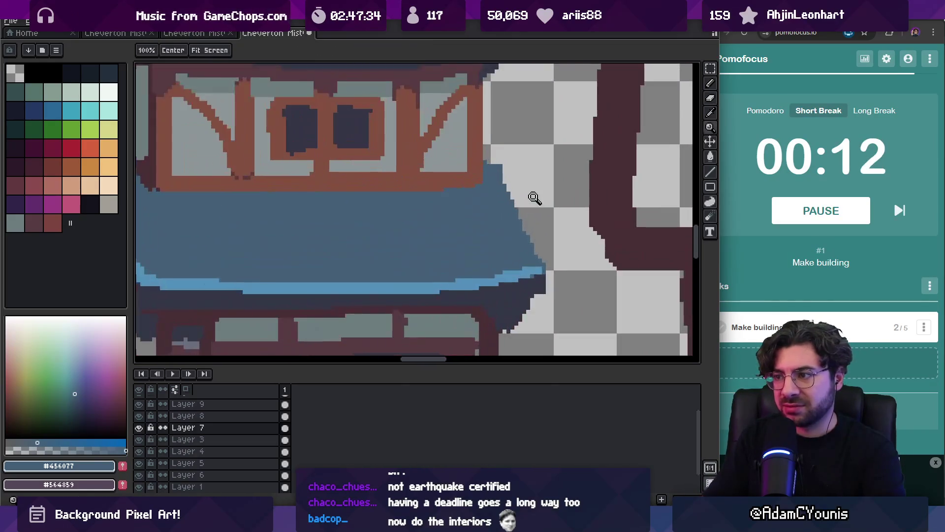
key(e)
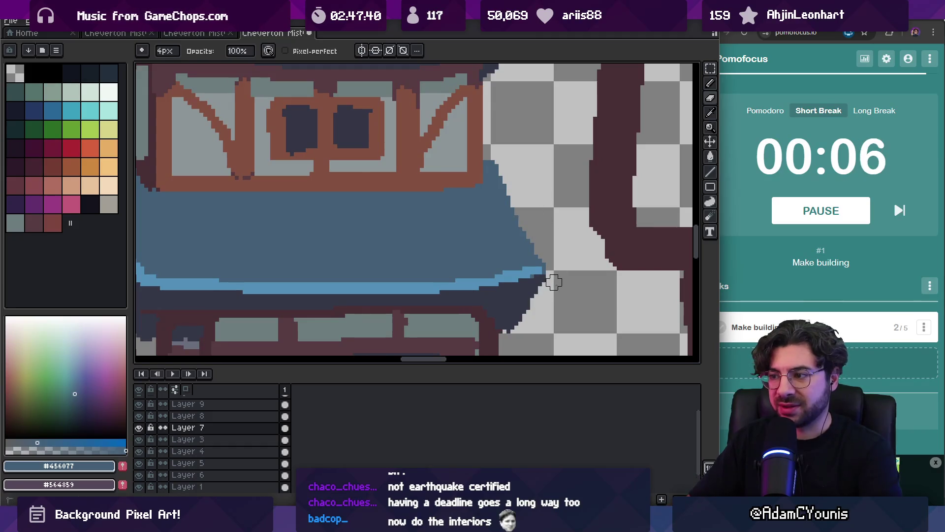
key(z)
scroll(549, 215, down, 3)
scroll(441, 219, down, 1)
scroll(441, 219, up, 2)
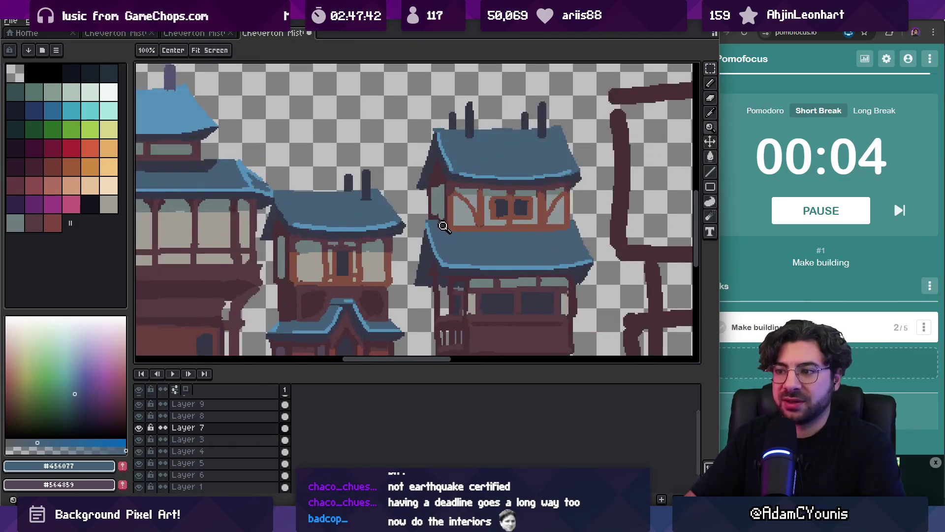
scroll(441, 218, down, 3)
drag(440, 223, 435, 219)
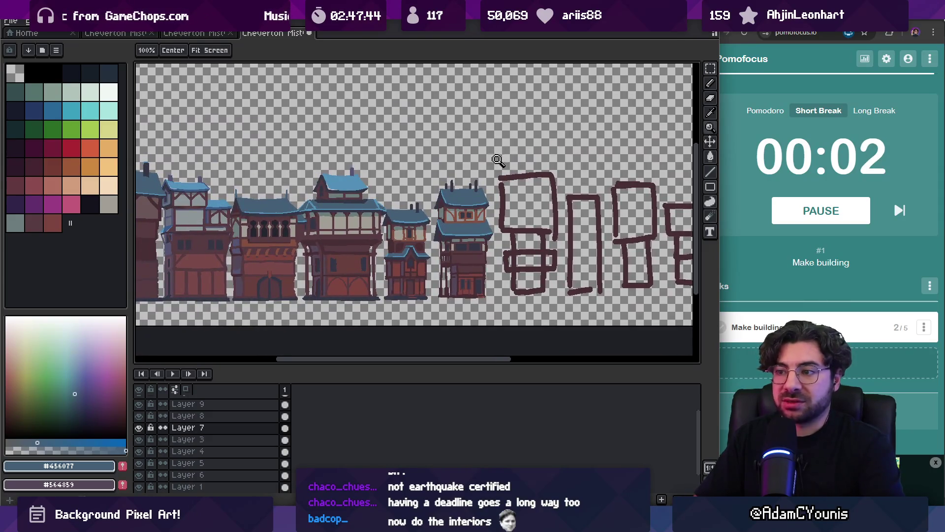
Step: Start the 15:00 Pomodoro countdown in the focus timer
scroll(482, 165, right, 3)
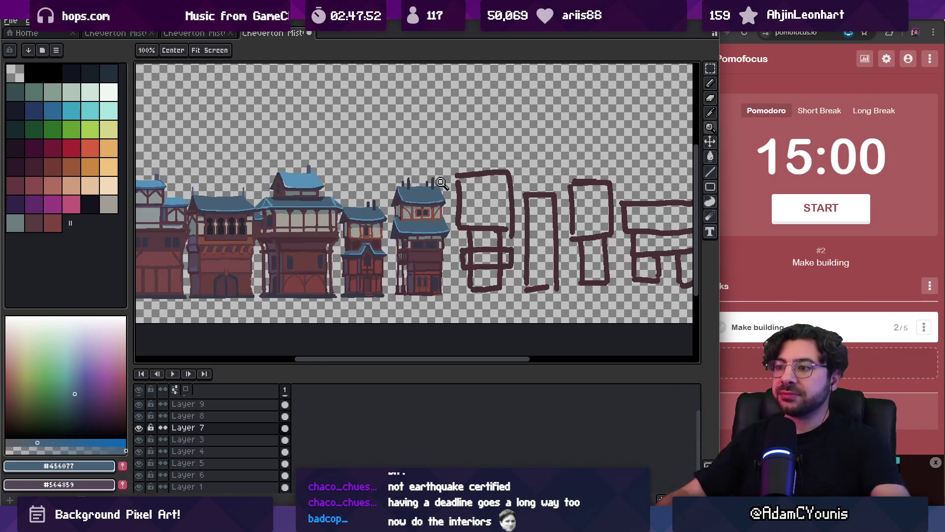
click(807, 213)
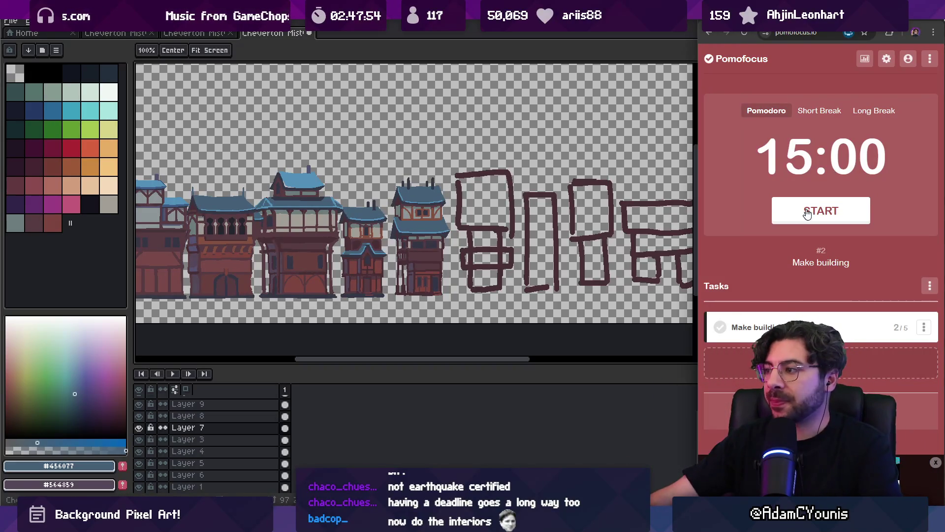
click(502, 109)
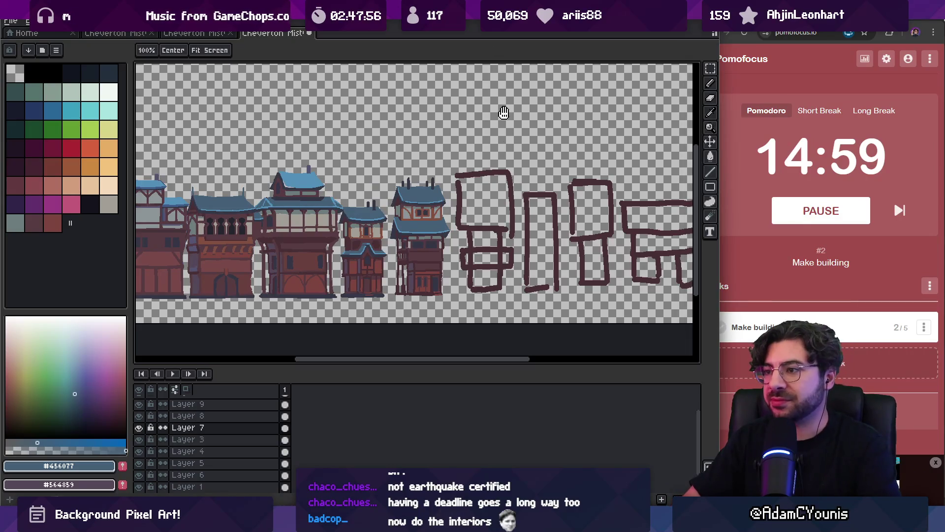
Step: Pick the sketch's dark brown #482835 and make the outline-sketch Layer 8 active
scroll(492, 207, up, 5)
drag(432, 220, 431, 241)
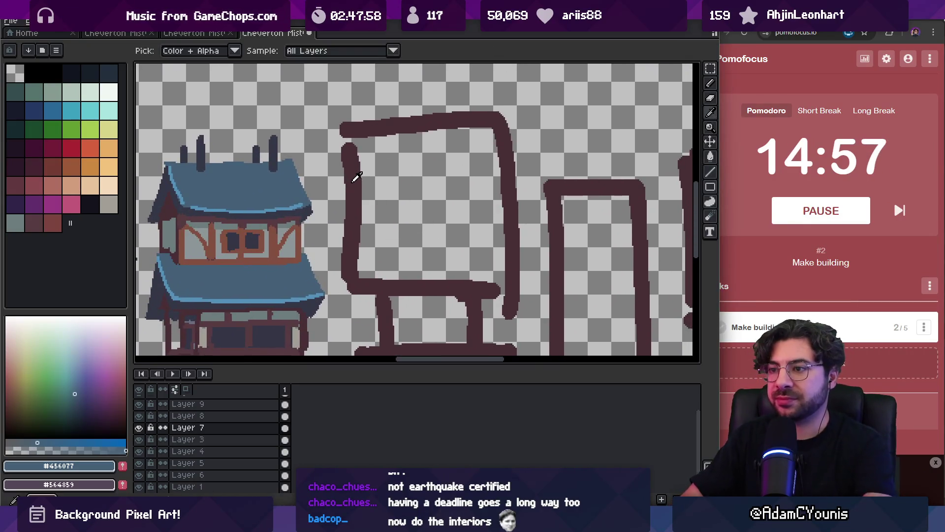
alt+click(351, 142)
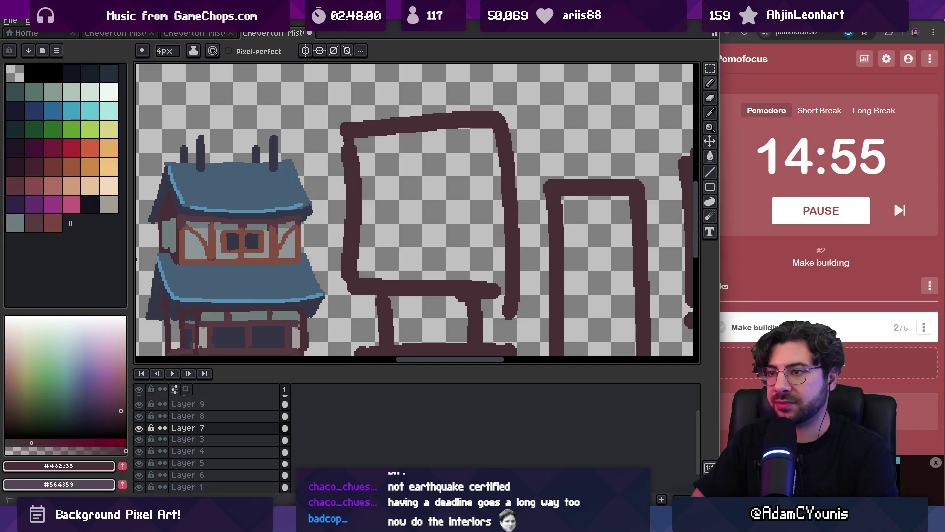
key(e)
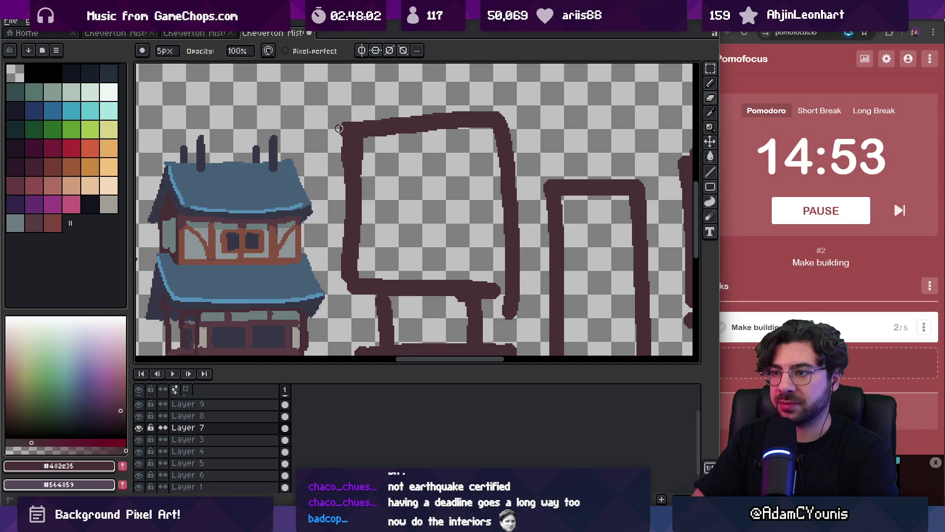
key(ctrl)
click(370, 154)
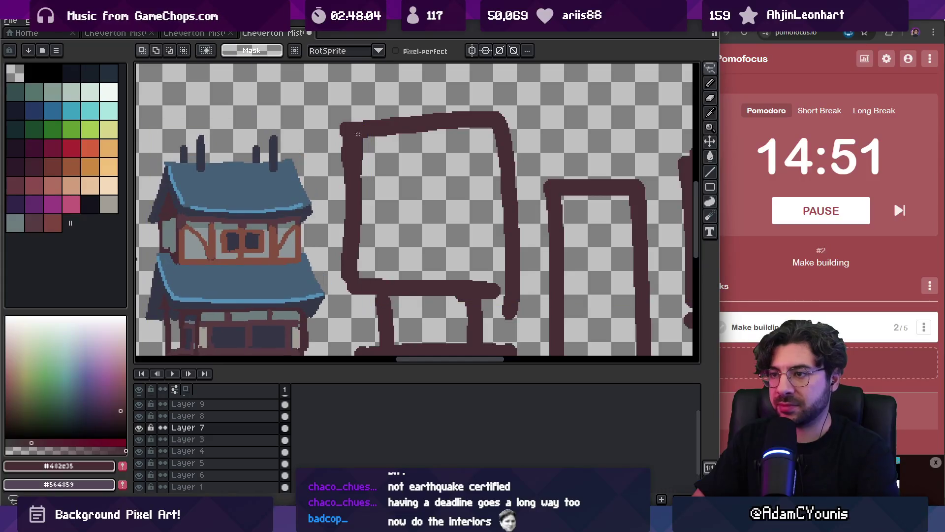
drag(329, 103, 377, 207)
Step: Clear the selection and bucket-fill the sketch's five enclosed regions solid dark
key(ctrl+d)
key(b)
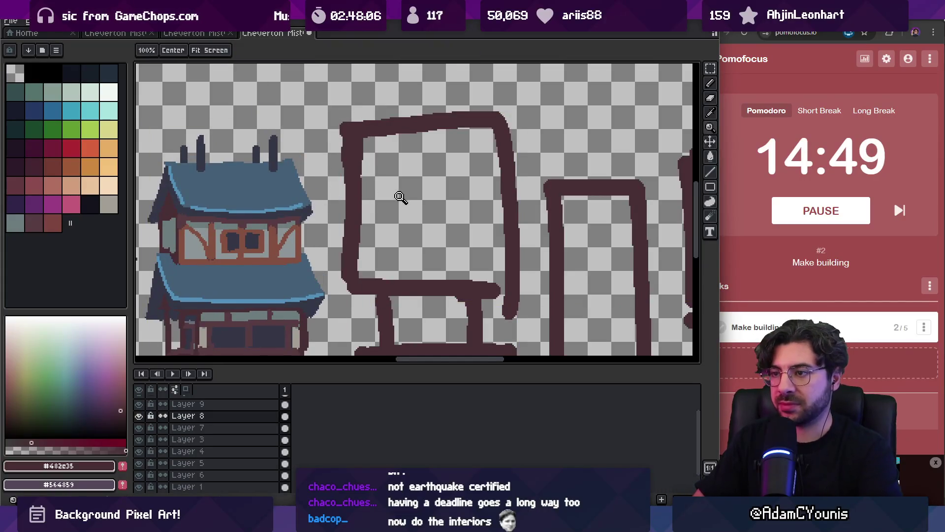
scroll(401, 196, down, 3)
scroll(444, 170, up, 2)
key(g)
click(434, 148)
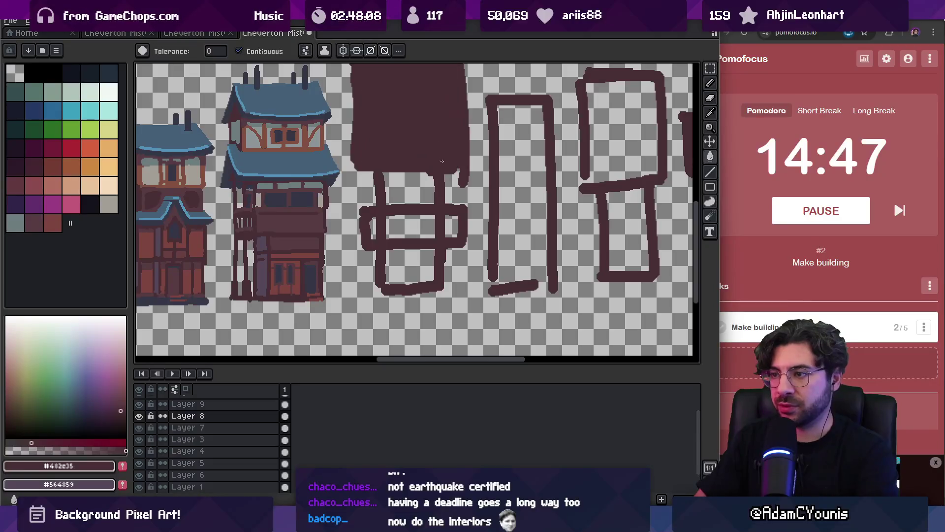
click(409, 190)
click(414, 227)
click(373, 228)
click(408, 266)
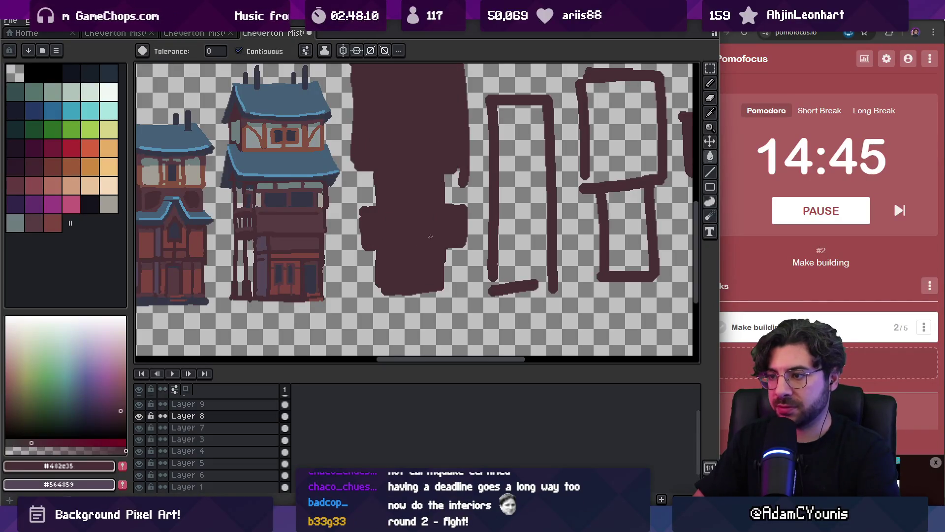
Step: Draw thin vertical posts along the silhouette's base with a one-pixel-smaller pencil
key(z)
scroll(426, 241, down, 4)
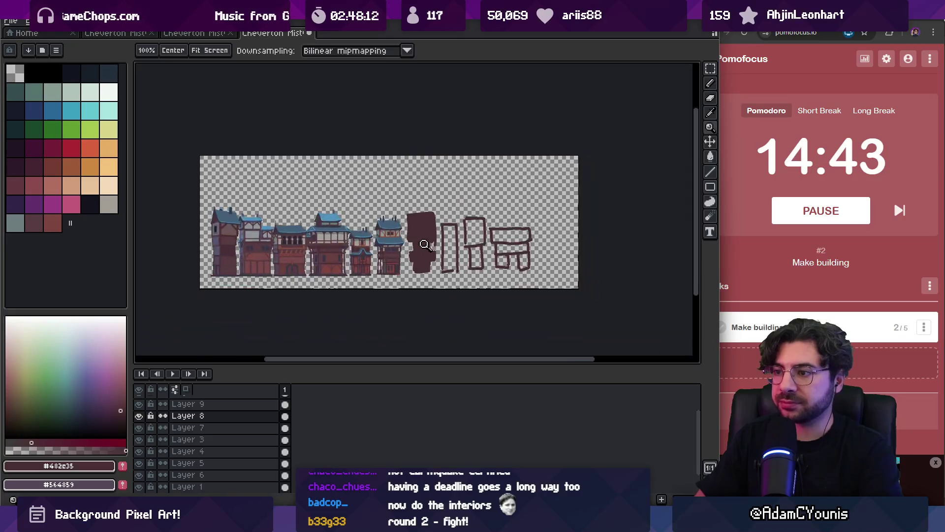
scroll(424, 245, up, 2)
scroll(390, 217, up, 2)
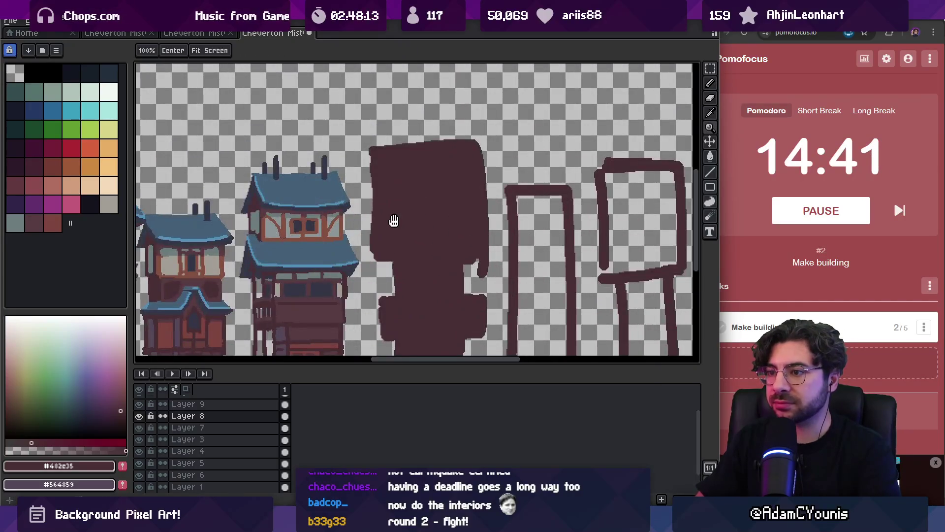
scroll(413, 201, down, 4)
drag(427, 195, 434, 195)
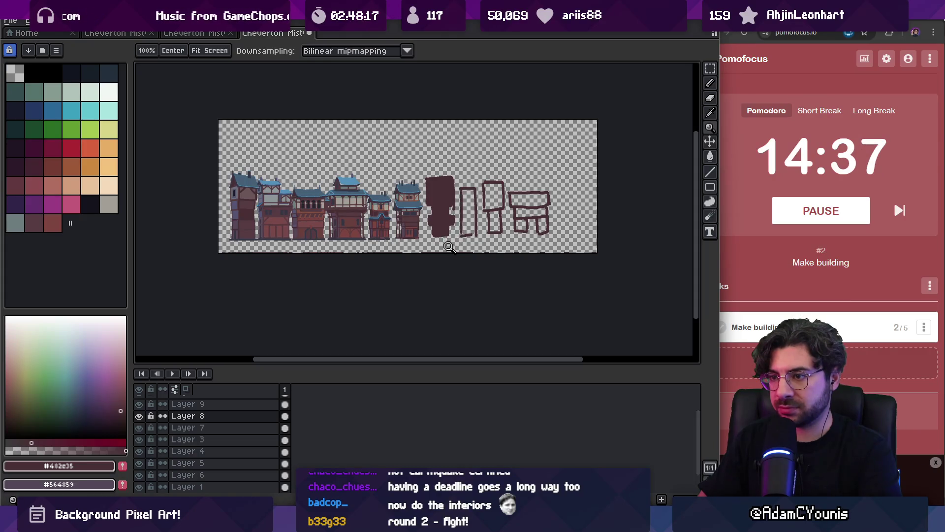
click(450, 217)
key(b)
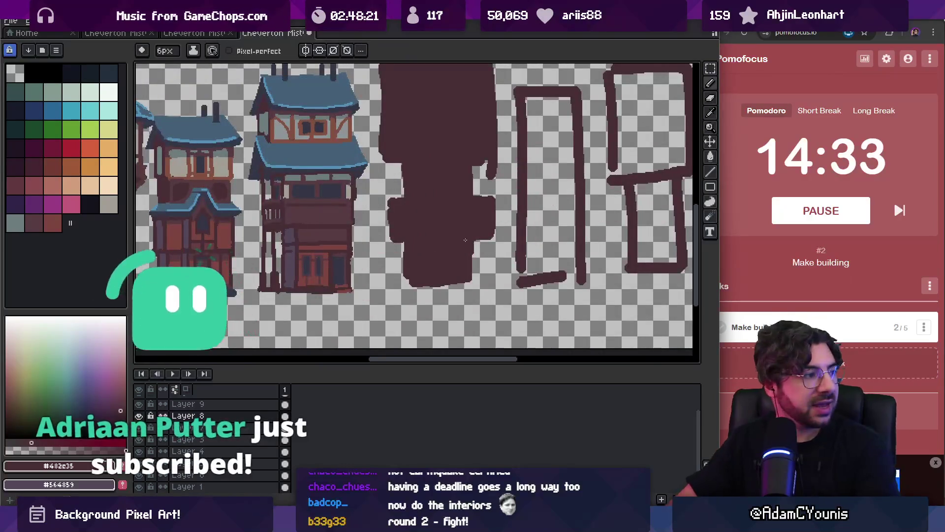
key(bracketleft)
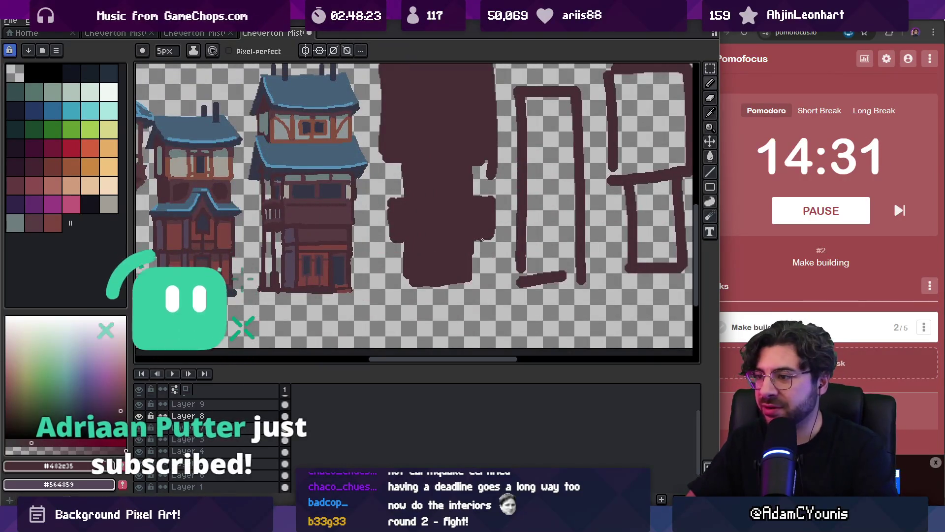
drag(482, 240, 488, 283)
drag(394, 241, 395, 282)
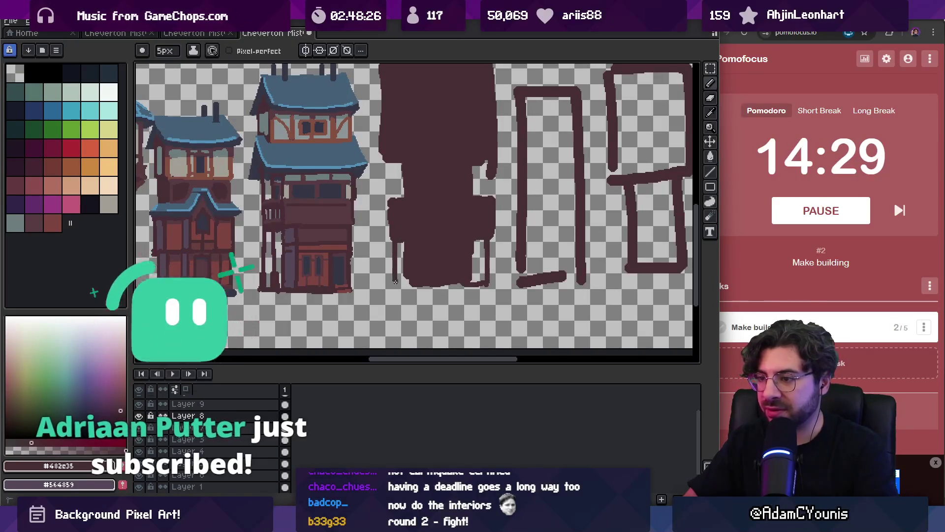
drag(477, 240, 478, 282)
key(z)
key(ctrl+0)
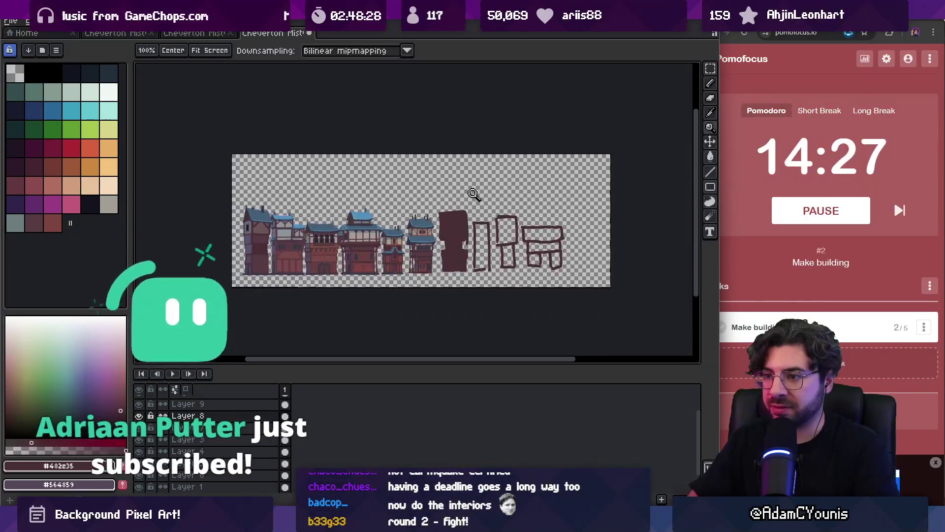
Step: Carve a notch into the silhouette's right edge and trim its top edge
click(471, 206)
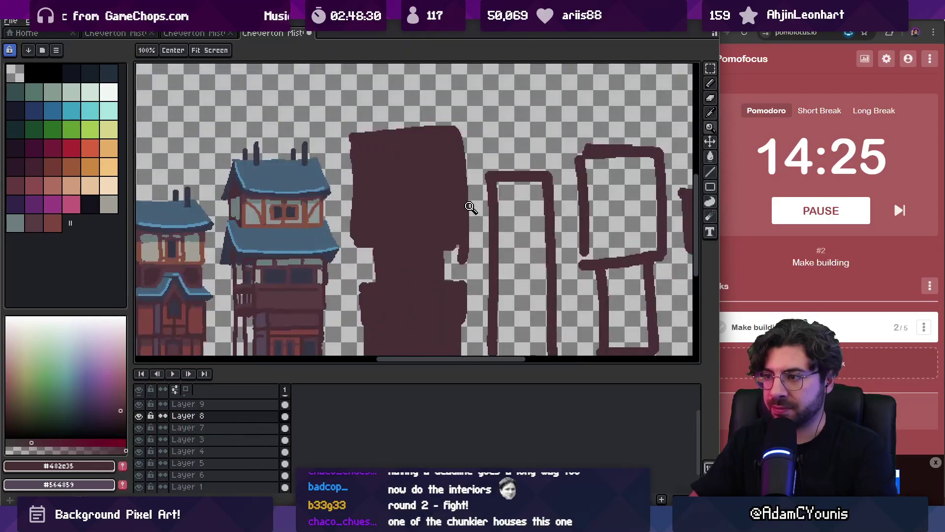
key(b)
drag(464, 192, 464, 176)
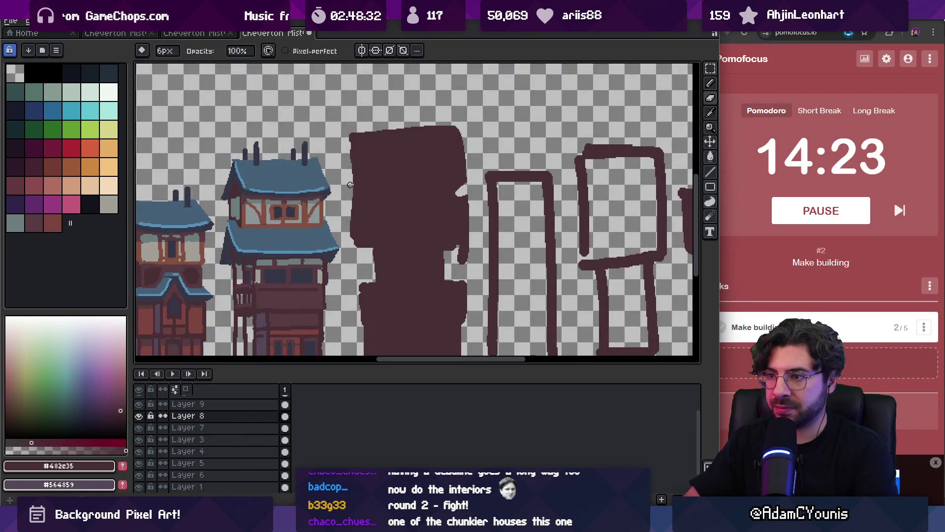
scroll(353, 192, down, 3)
scroll(421, 201, up, 2)
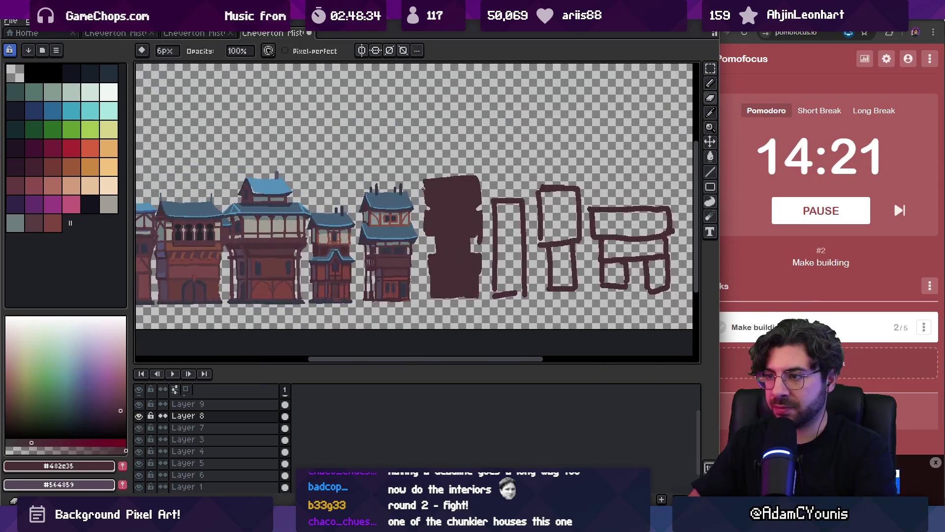
mouse_move(457, 176)
mouse_down()
mouse_move(476, 178)
mouse_move(443, 168)
mouse_move(441, 196)
mouse_move(457, 194)
mouse_move(450, 199)
mouse_up()
scroll(485, 175, up, 2)
Step: Fill out the silhouette's upper-left edge and plug its small notch
key(b)
scroll(451, 199, down, 2)
scroll(471, 190, up, 2)
key(e)
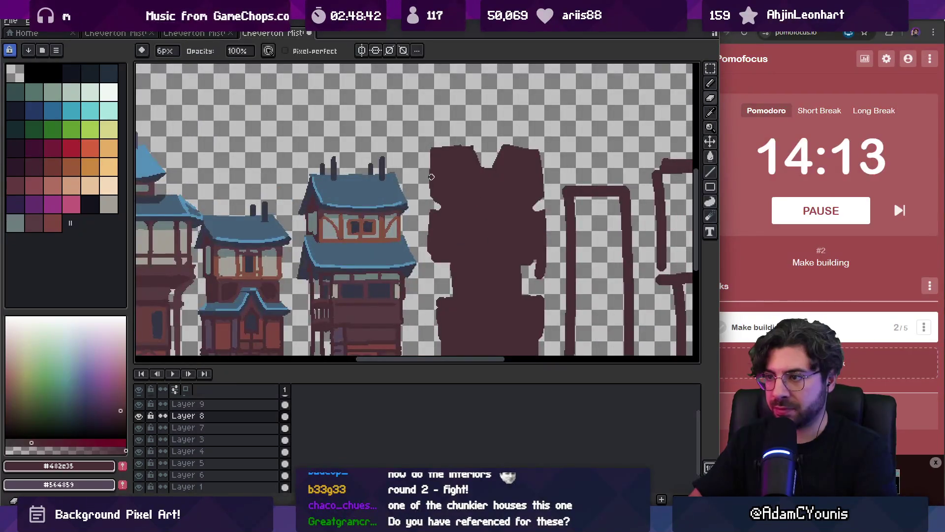
key(b)
drag(430, 162, 429, 160)
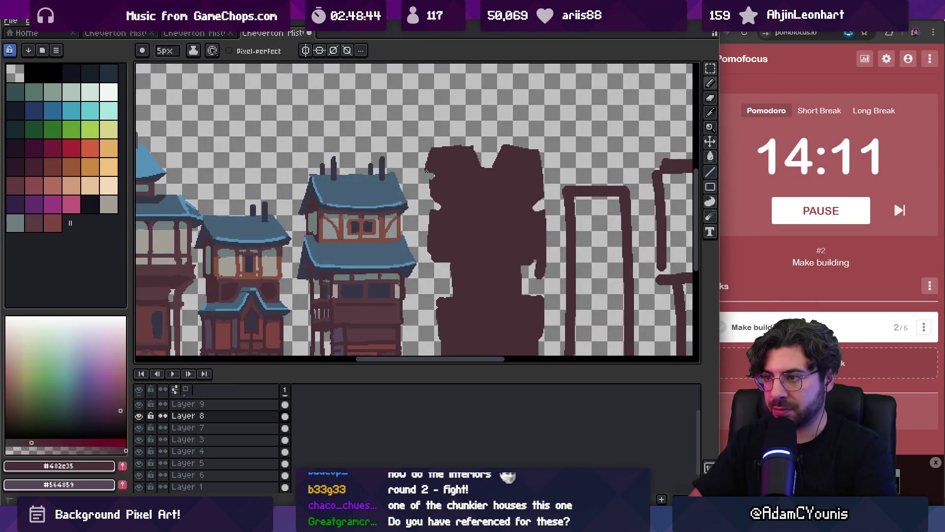
click(427, 170)
Step: Fill the gap along the silhouette's lower left edge with the pencil
key(z)
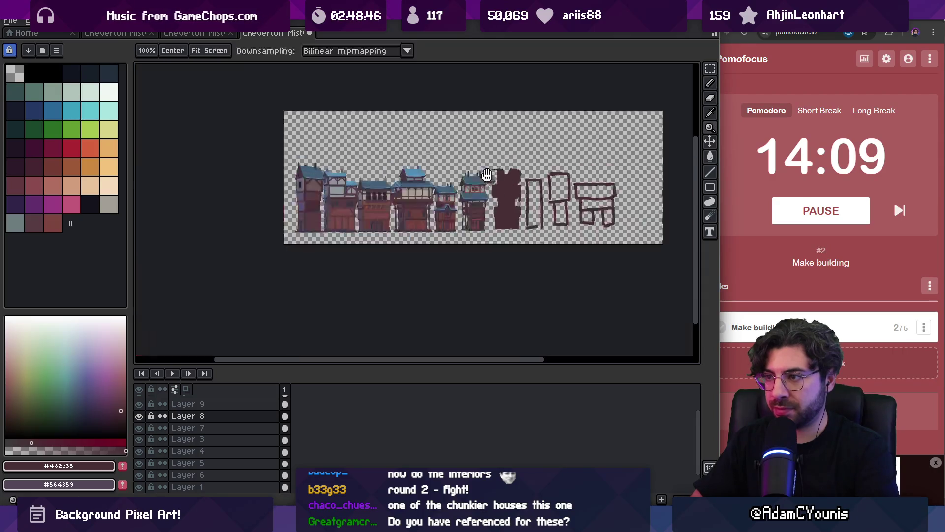
scroll(451, 193, down, 3)
scroll(451, 193, up, 1)
key(b)
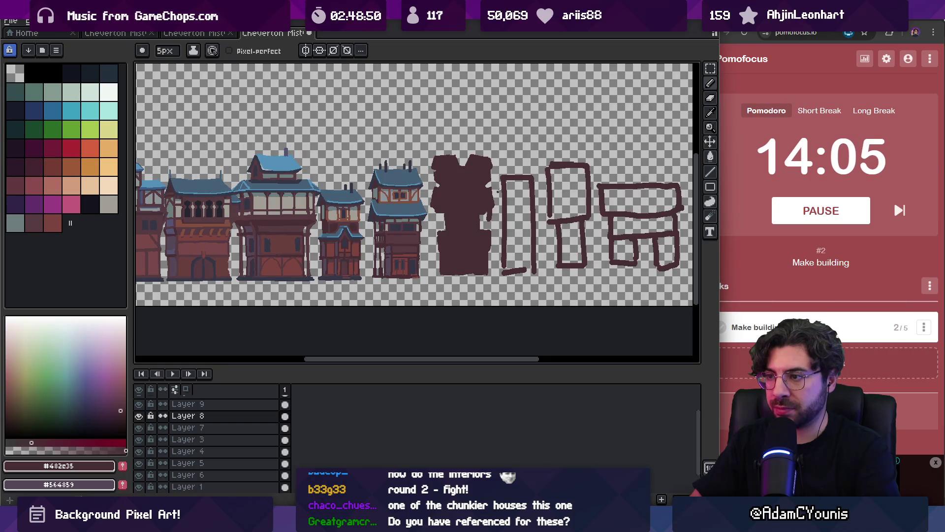
key(z)
scroll(467, 207, up, 1)
key(b)
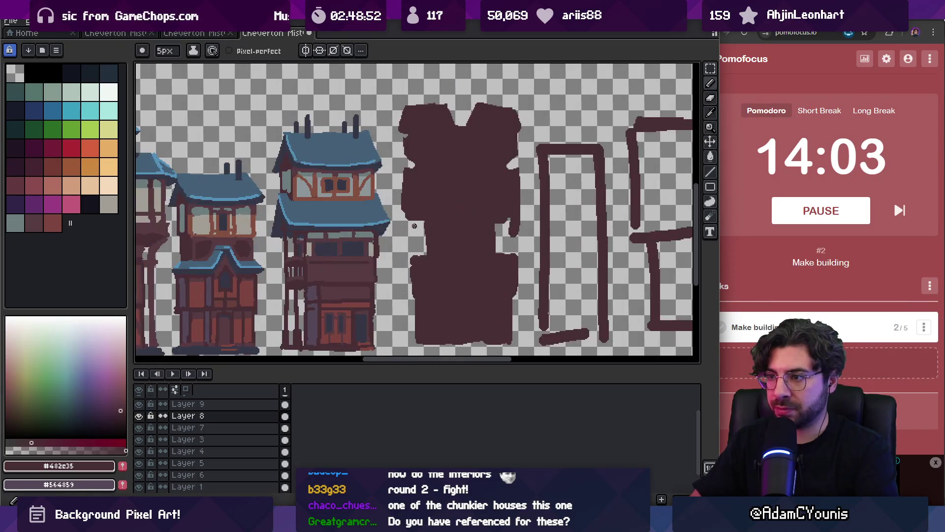
drag(414, 260, 418, 224)
Step: Erase along the silhouette's side and draw a thin stroke down its left edge
key(e)
drag(500, 227, 500, 253)
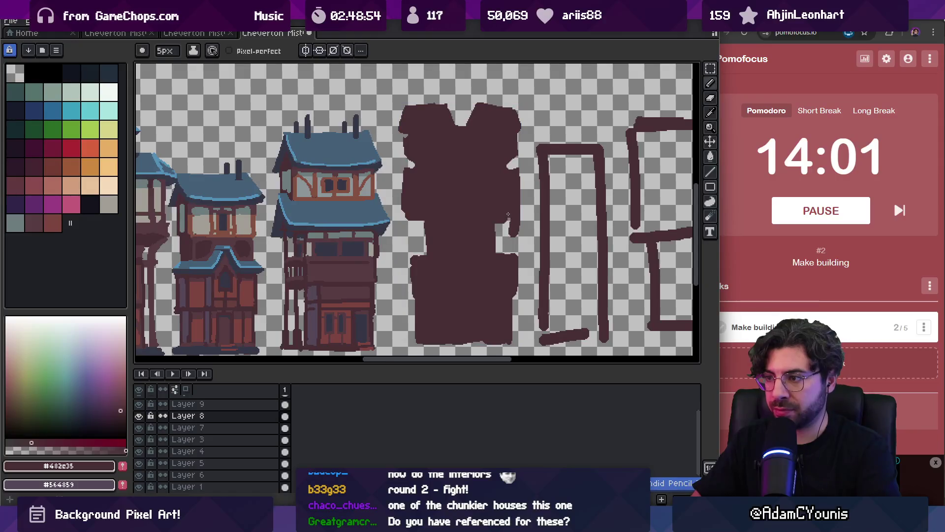
key(b)
drag(420, 227, 421, 254)
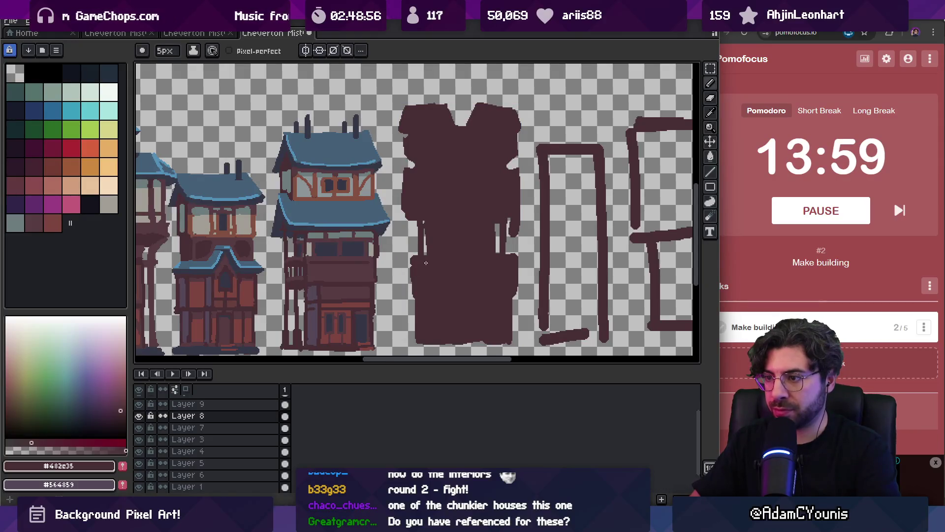
key(e)
key(b)
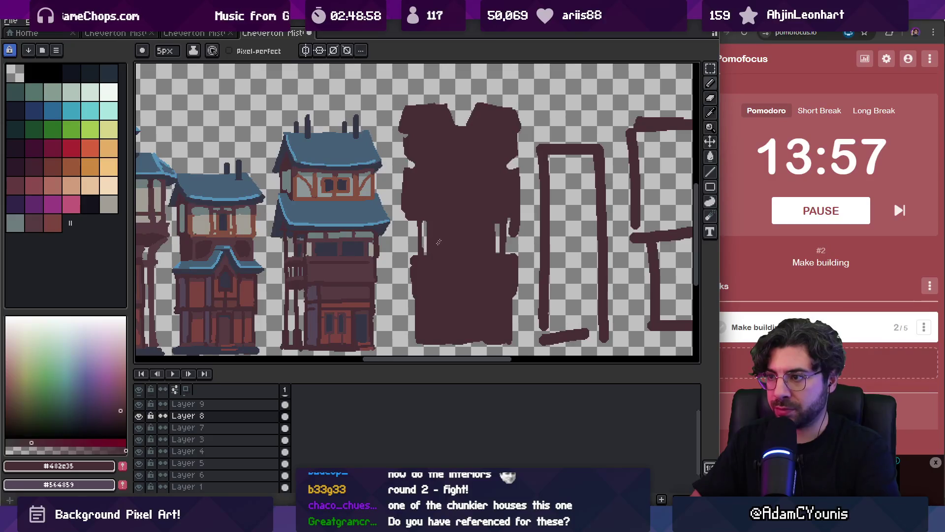
key(z)
scroll(489, 157, down, 4)
scroll(494, 185, up, 3)
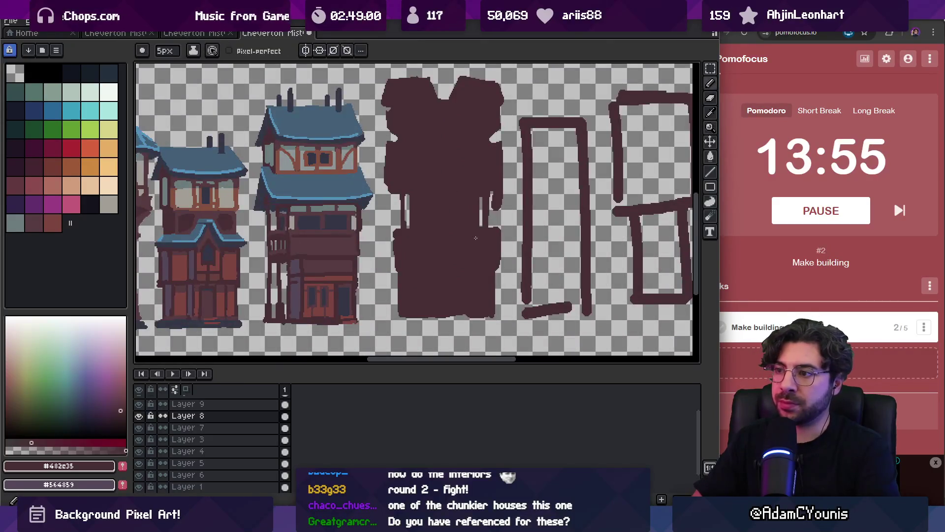
scroll(490, 167, down, 3)
scroll(491, 166, up, 1)
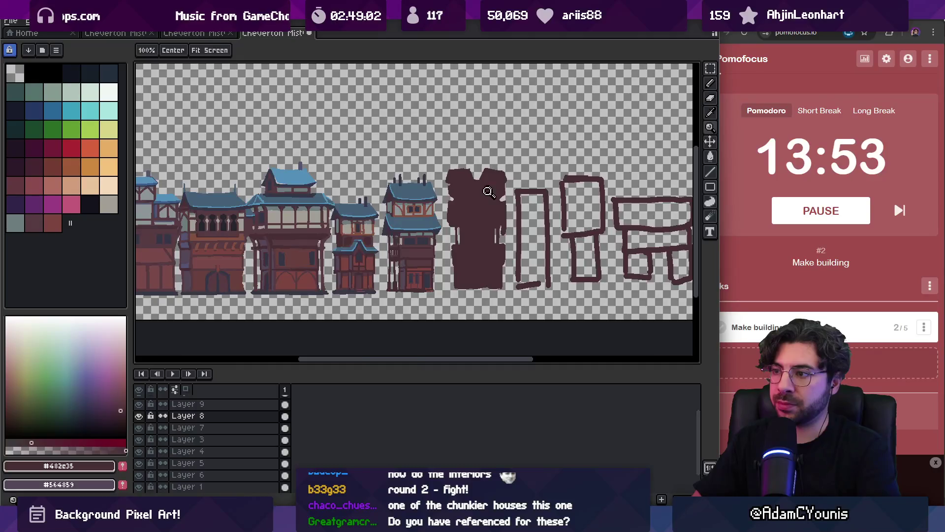
scroll(488, 191, up, 1)
key(b)
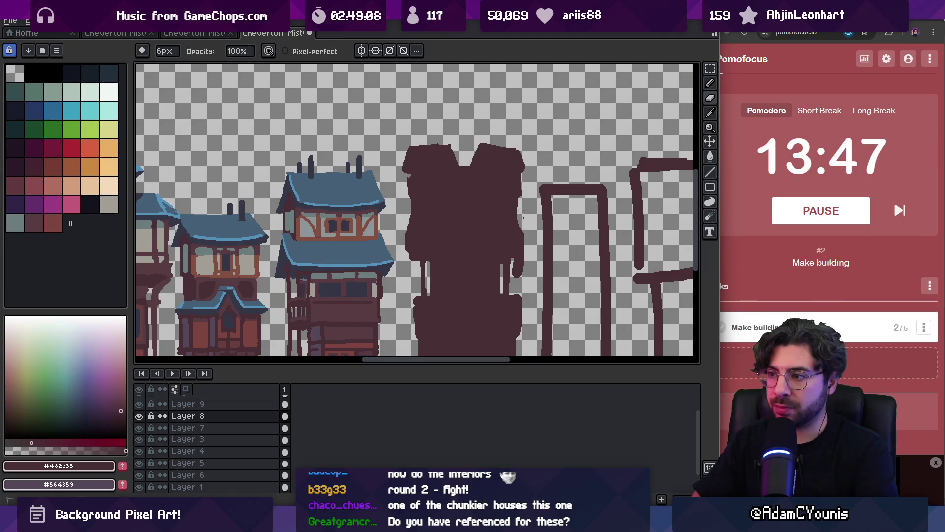
key(e)
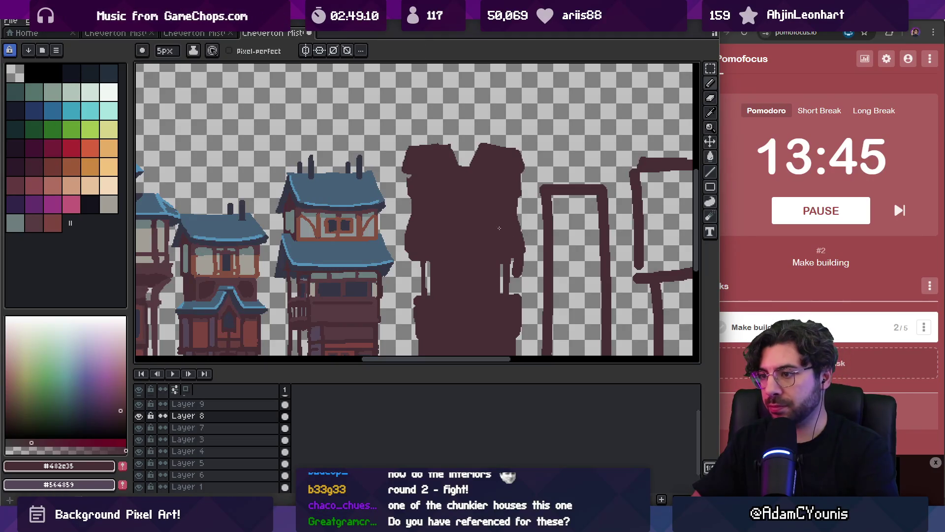
Step: Pick the roof blue #456077 and draw a blue roof edge across the silhouette
key(b)
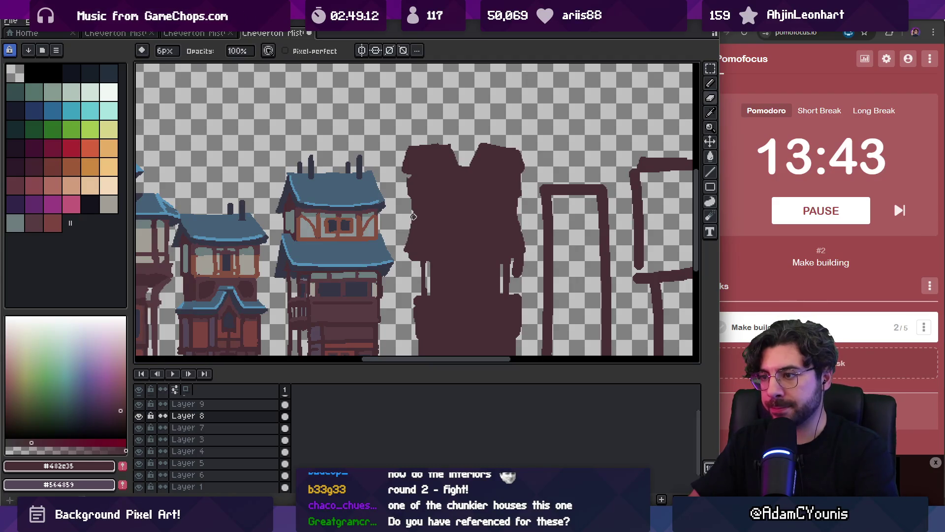
scroll(450, 218, down, 3)
alt+click(426, 205)
scroll(421, 162, up, 3)
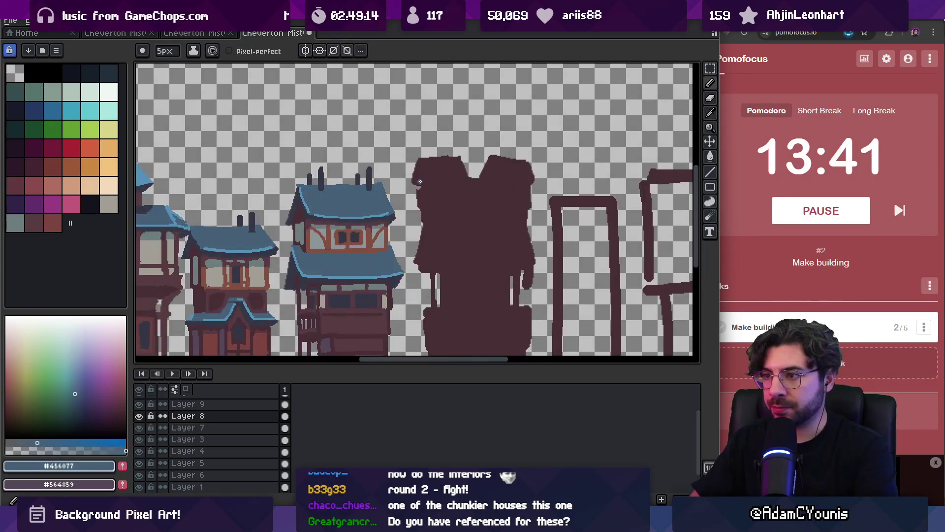
drag(425, 178, 466, 180)
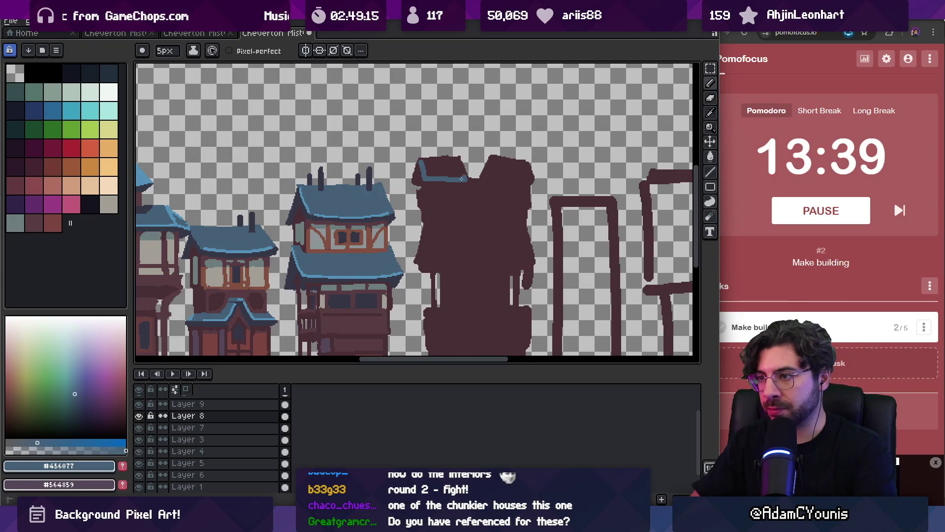
Step: Bucket-fill only the left roof patch blue, undoing the fills that flooded the silhouette
key(g)
click(456, 173)
key(ctrl+z)
click(451, 168)
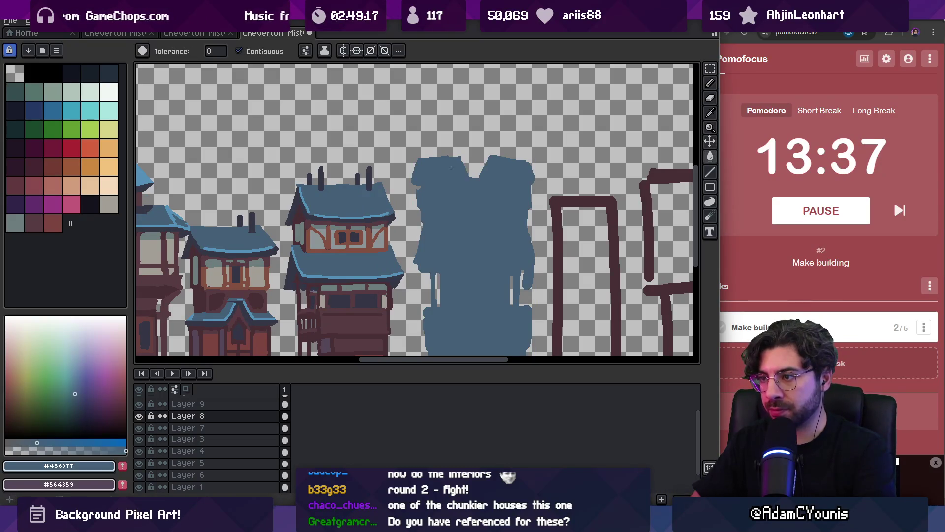
key(ctrl+z)
scroll(451, 167, up, 2)
click(486, 184)
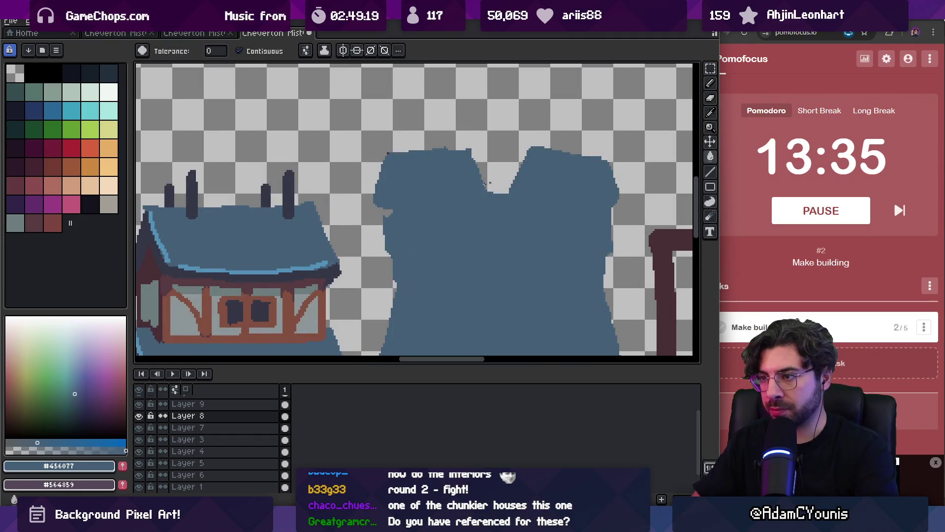
key(ctrl+z)
click(469, 182)
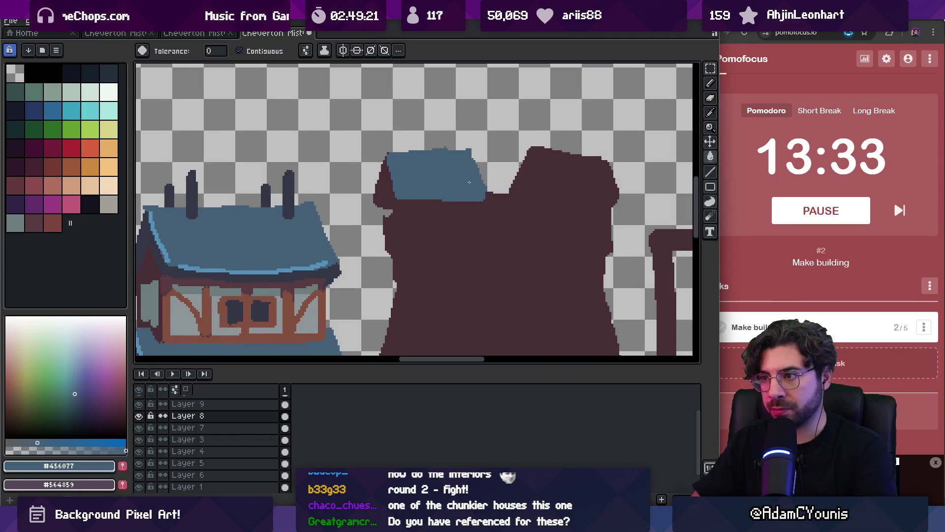
Step: Outline the right roof's slanted edge and top in blue and fill its interior
key(b)
mouse_move(530, 156)
mouse_down()
mouse_move(548, 202)
mouse_move(613, 188)
mouse_up()
drag(531, 147, 587, 150)
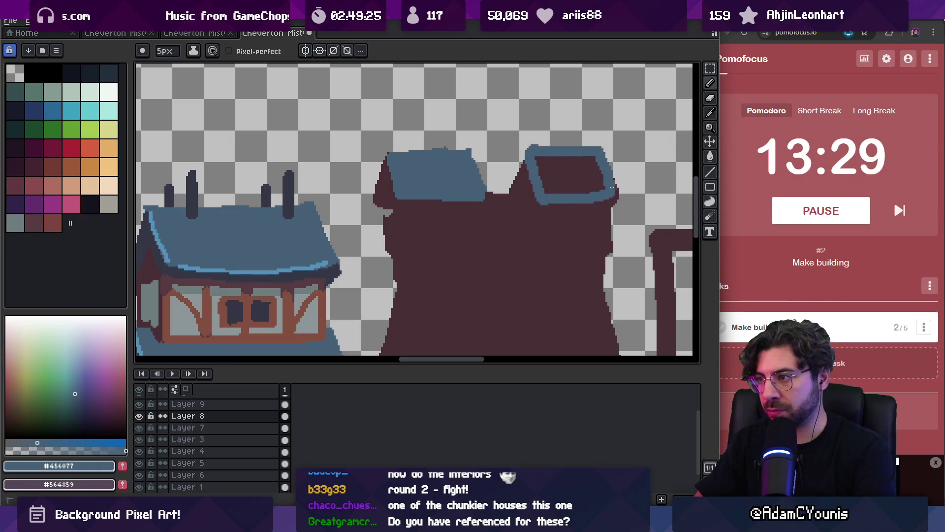
key(b)
click(571, 175)
scroll(443, 197, down, 3)
scroll(445, 138, up, 3)
key(o)
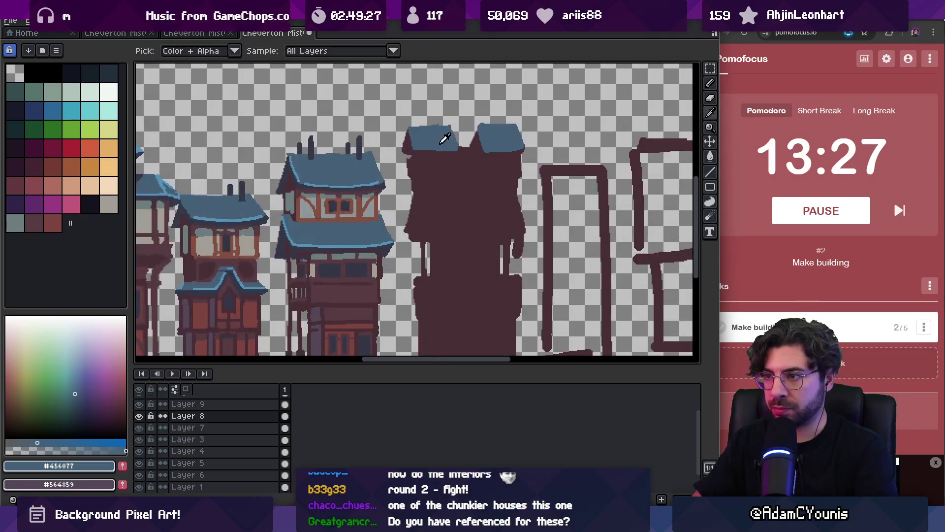
key(b)
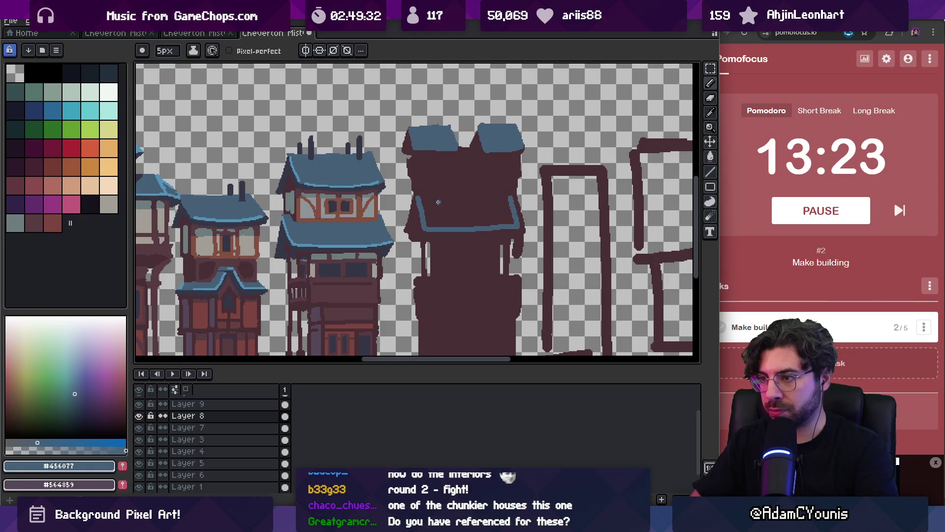
key(z)
scroll(485, 213, down, 3)
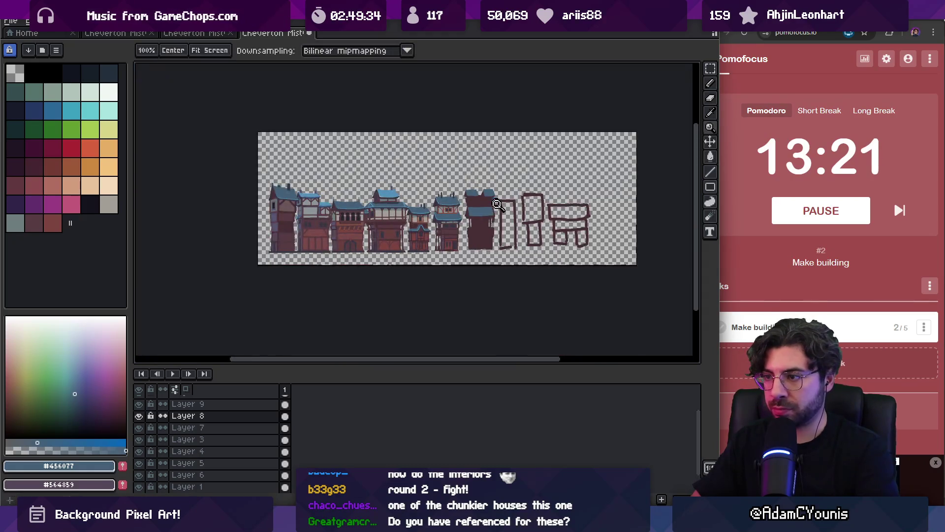
Step: Sample the building's dark brown #573b41 and centre the tower in view
scroll(483, 218, up, 2)
scroll(483, 218, up, 1)
key(b)
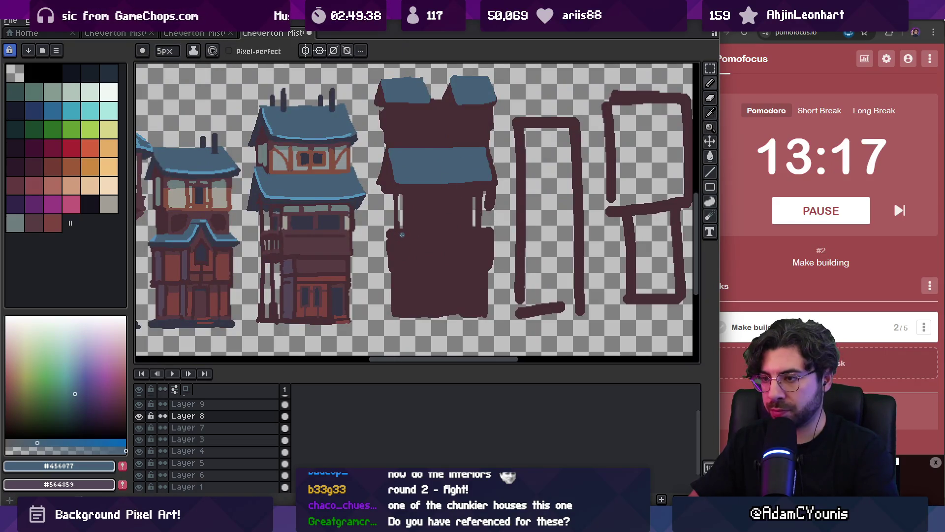
key(i)
click(425, 248)
key(z)
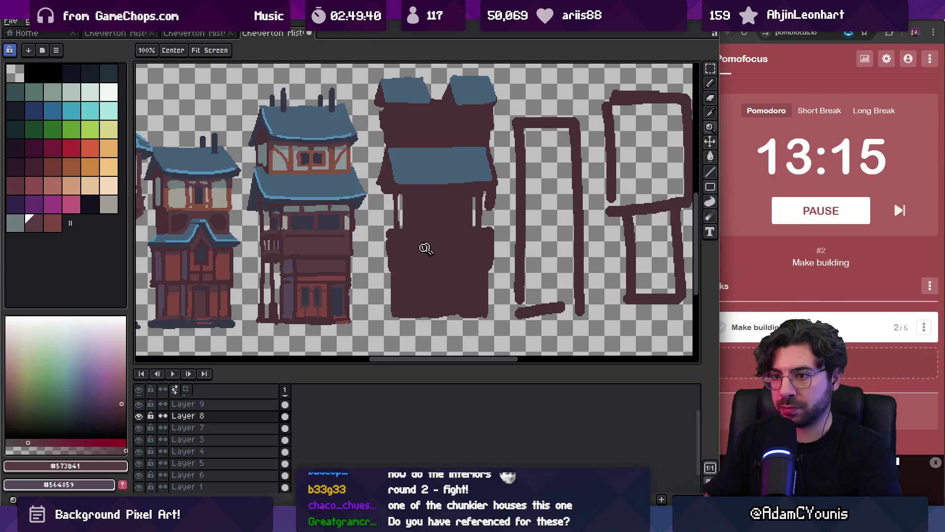
scroll(424, 247, up, 5)
scroll(481, 243, down, 10)
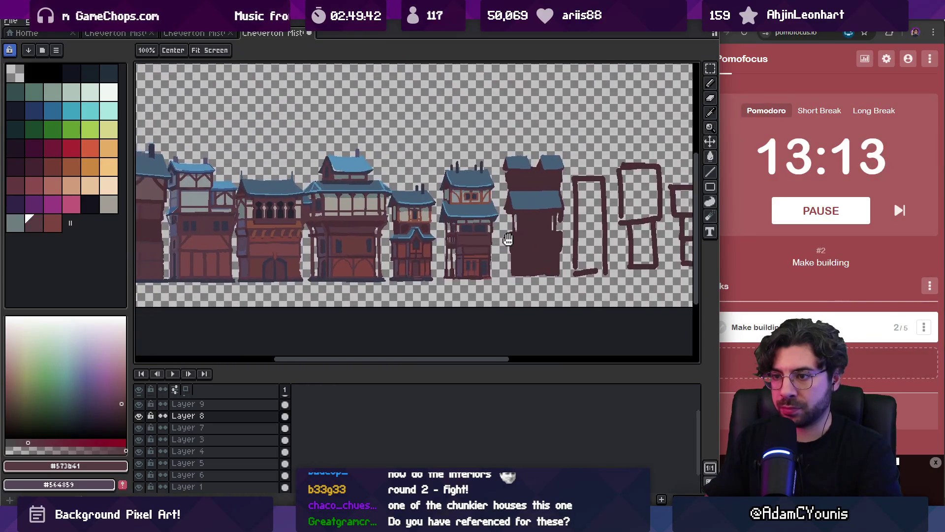
scroll(508, 240, down, 2)
scroll(530, 239, up, 2)
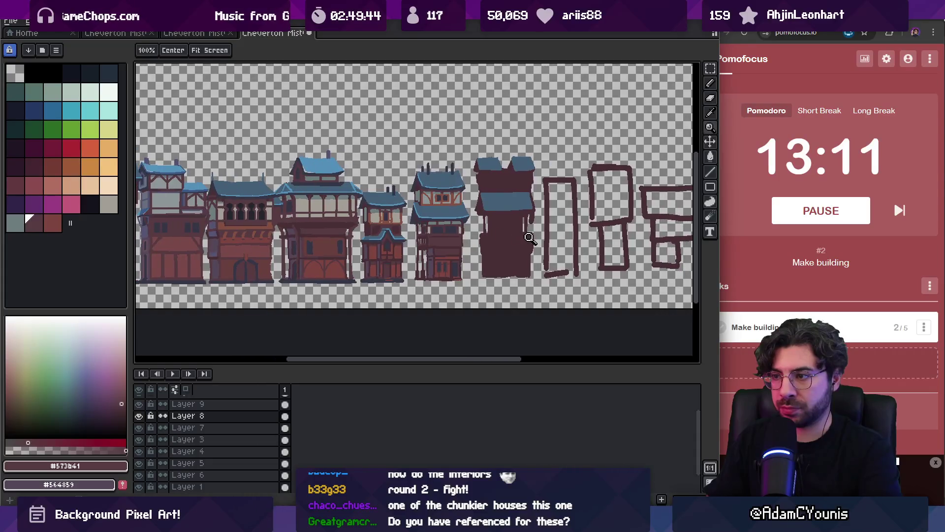
scroll(529, 239, up, 2)
drag(501, 239, 490, 239)
Step: Move the tower's lower section down and stretch a strip to fill the gap
key(m)
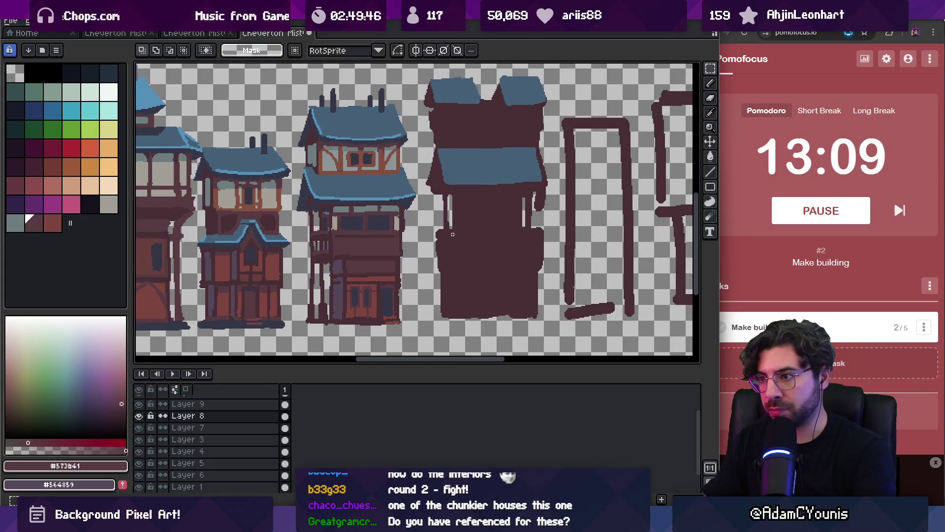
mouse_move(433, 223)
mouse_down()
mouse_move(554, 248)
mouse_move(516, 252)
mouse_up()
mouse_move(435, 215)
mouse_down()
mouse_move(540, 220)
mouse_move(491, 238)
mouse_up()
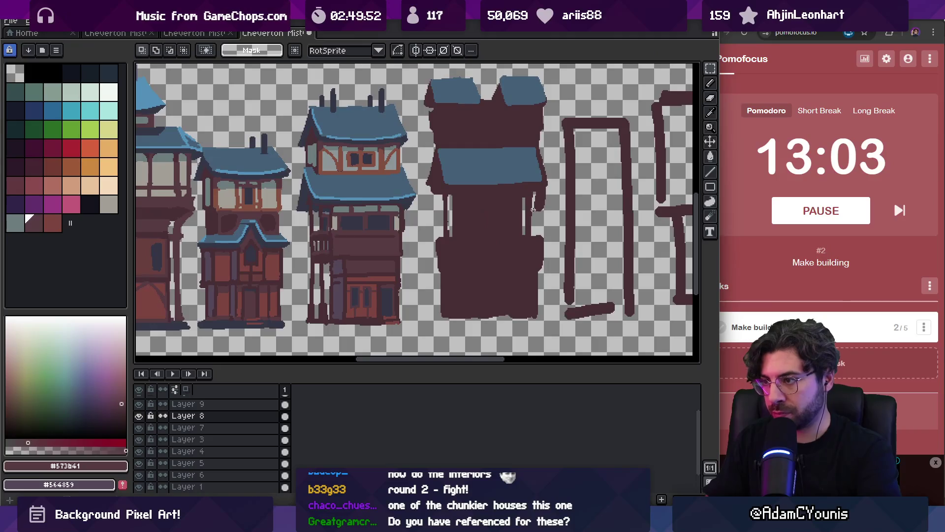
key(b)
Step: Paint over the light jagged edge with the darker brown #482c35
scroll(524, 215, up, 1)
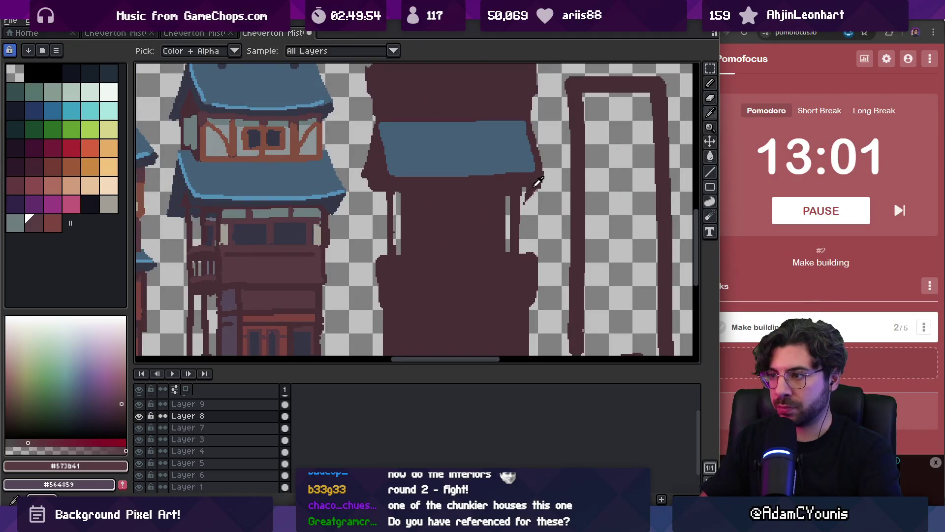
alt+click(528, 199)
drag(535, 189, 515, 220)
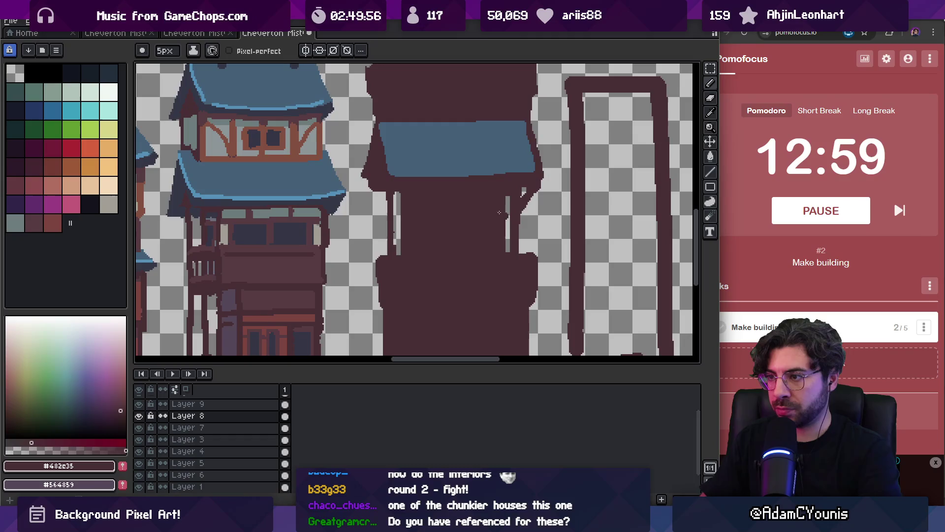
key(z)
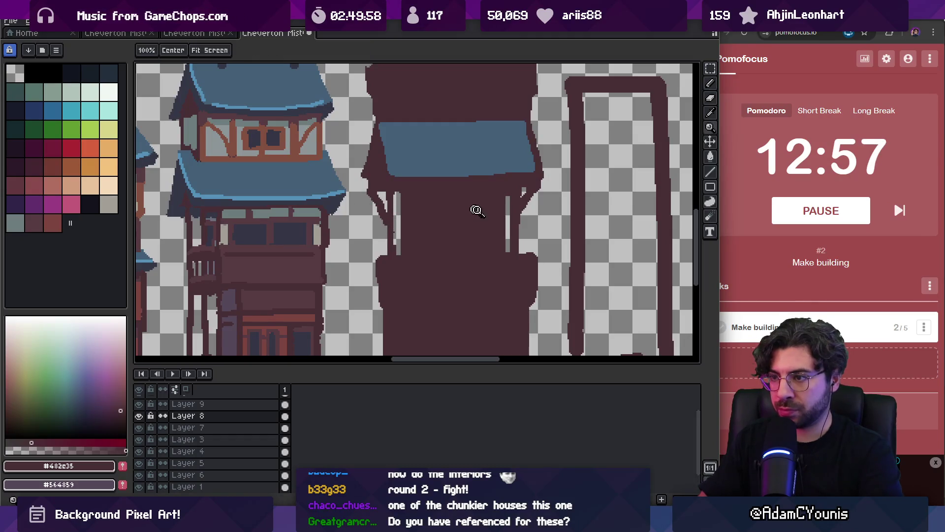
scroll(477, 209, down, 3)
scroll(506, 206, up, 1)
scroll(483, 211, up, 1)
Step: Lower the tower's upper part about 15 px and commit it
key(v)
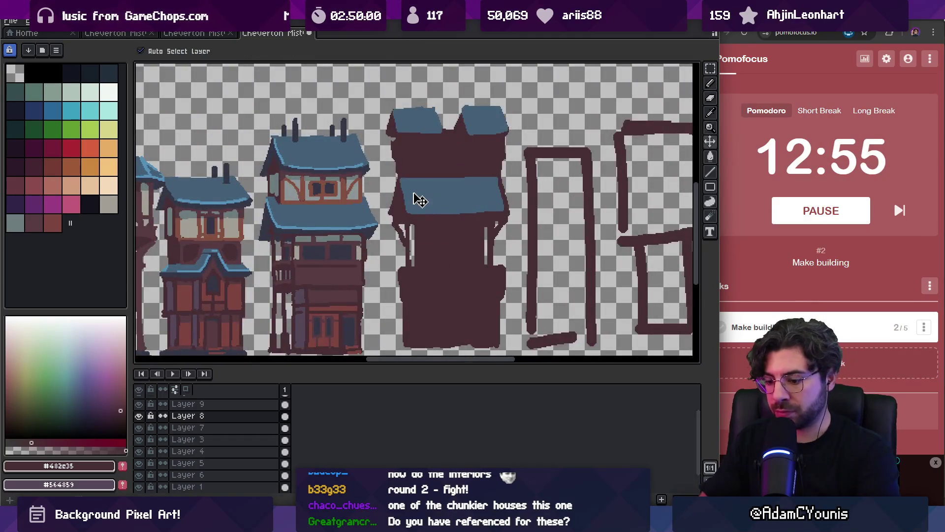
click(420, 199)
drag(481, 162, 486, 170)
key(Return)
scroll(486, 171, down, 3)
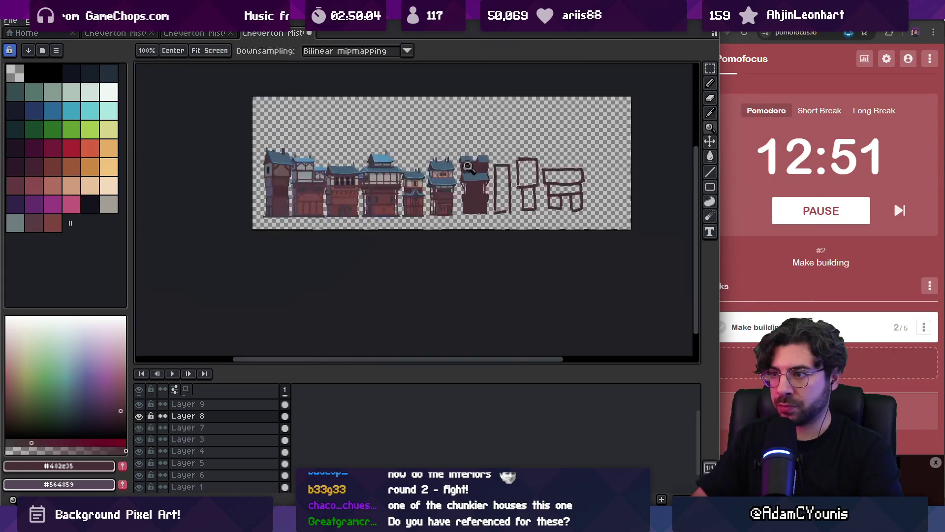
scroll(485, 164, up, 3)
Step: Select the tower's left roof block and lower it about 45 px
key(m)
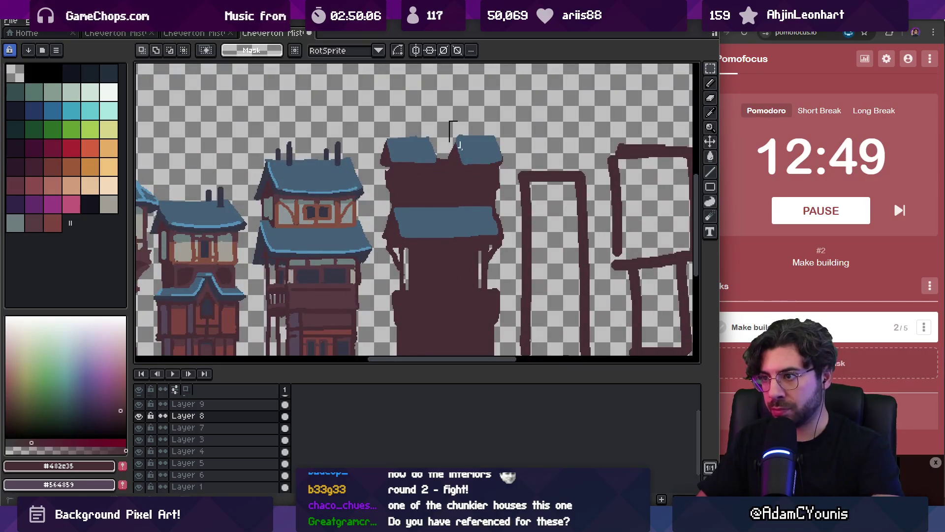
drag(459, 145, 501, 180)
mouse_move(368, 131)
mouse_down()
mouse_move(440, 174)
mouse_move(422, 186)
mouse_up()
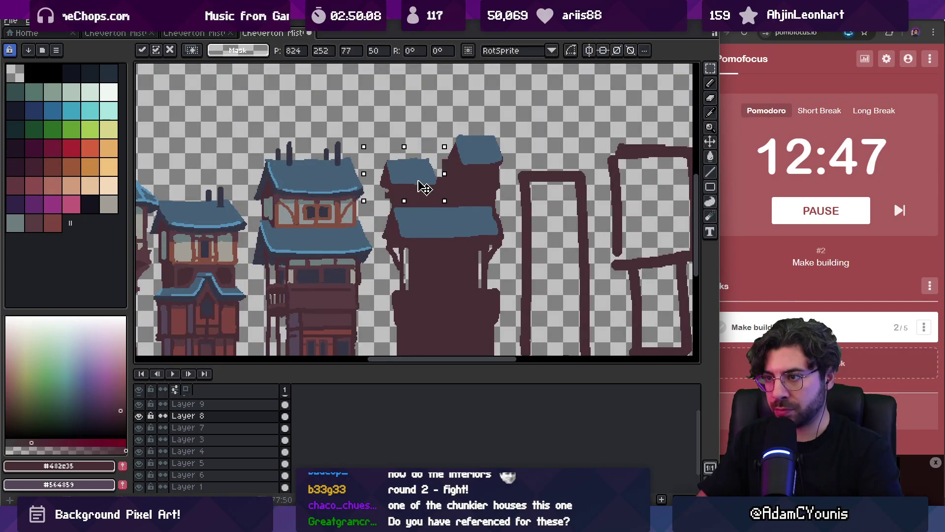
key(Return)
key(v)
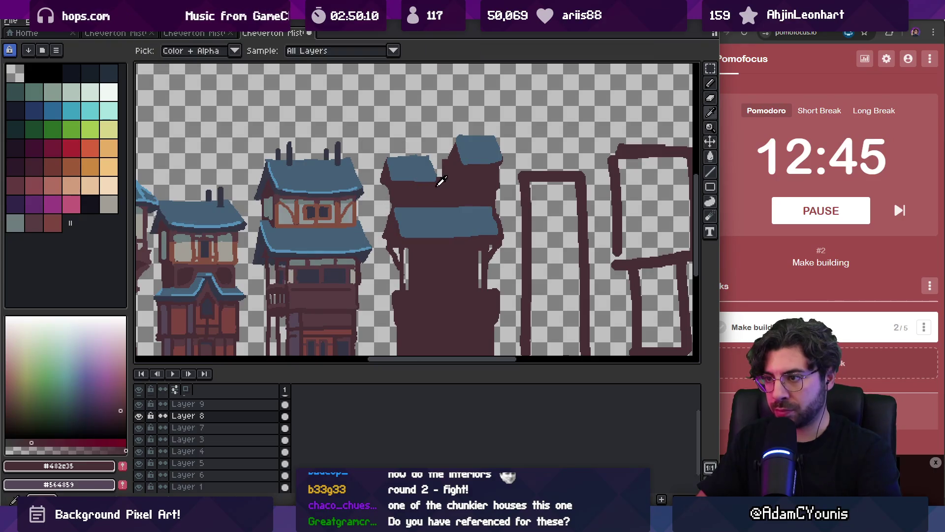
Step: Sample the dark slate #353747 from the canvas to recolour the tower body
key(b)
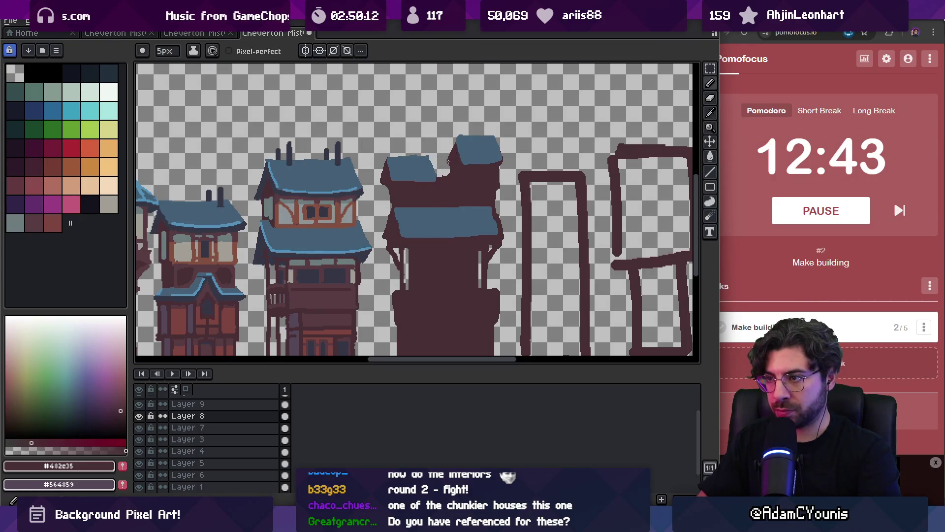
alt+click(321, 175)
alt+click(389, 182)
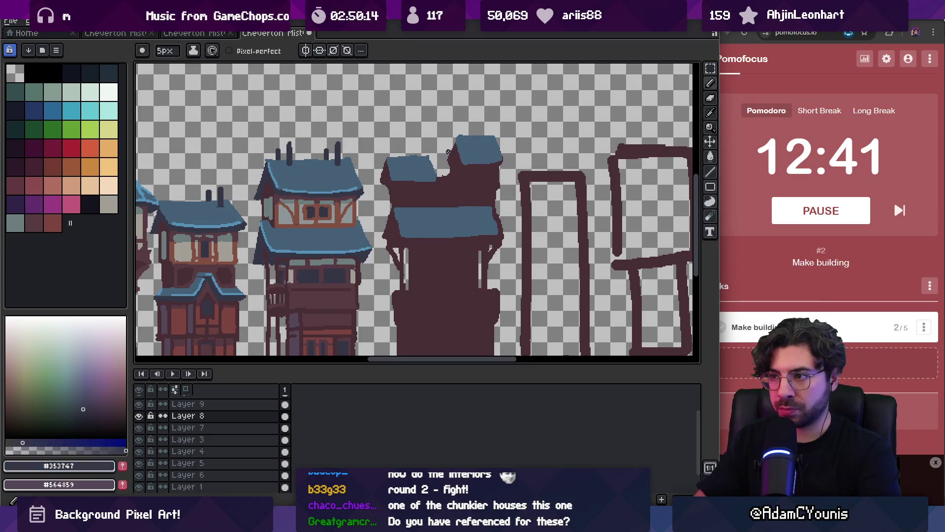
key(z)
key(b)
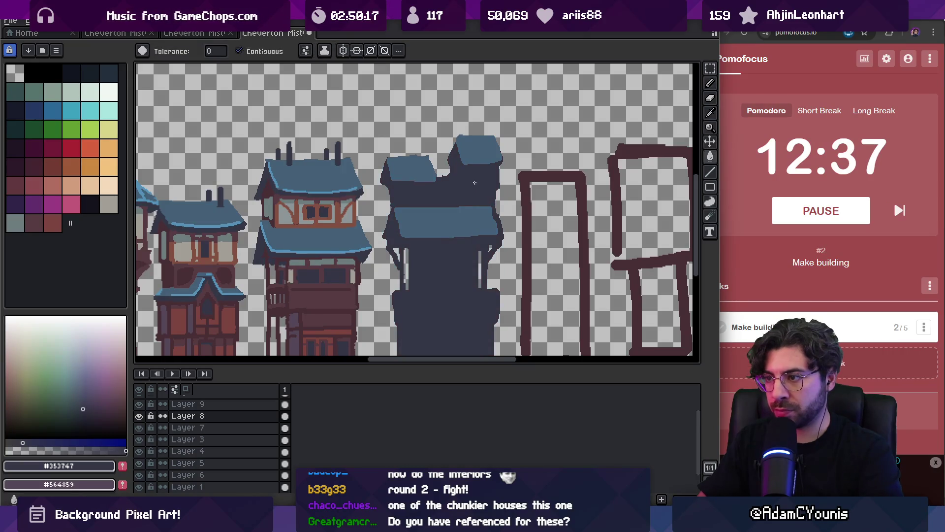
Step: Paint the tower's left edge and the roof's bottom edge dark
scroll(492, 203, up, 2)
key(g)
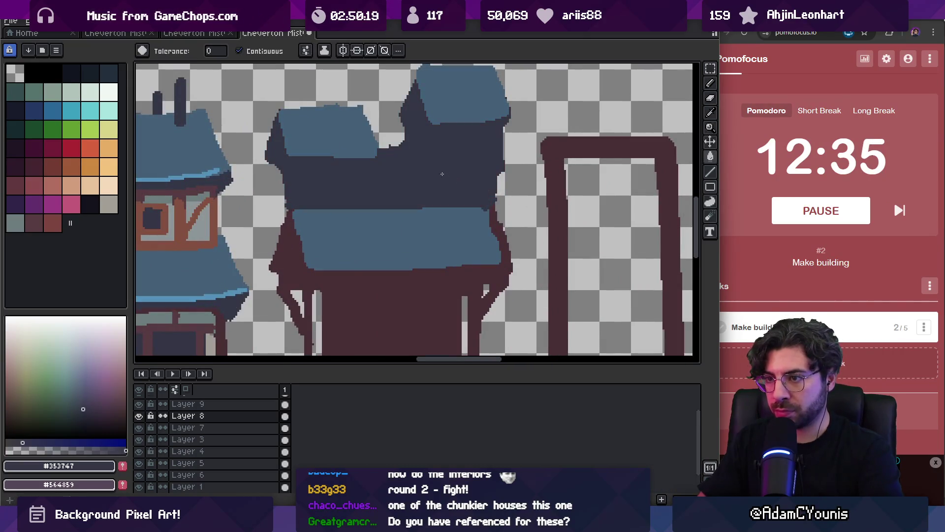
key(b)
scroll(434, 144, up, 2)
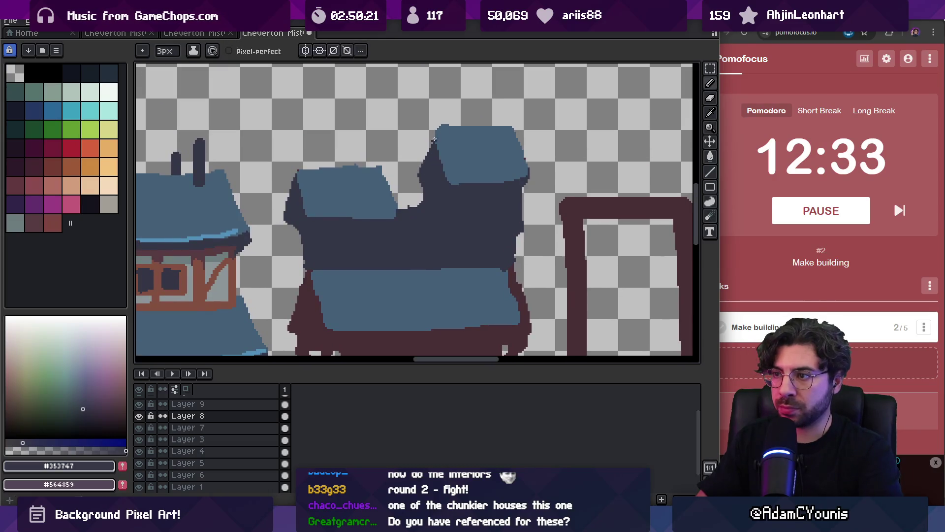
drag(419, 182, 425, 148)
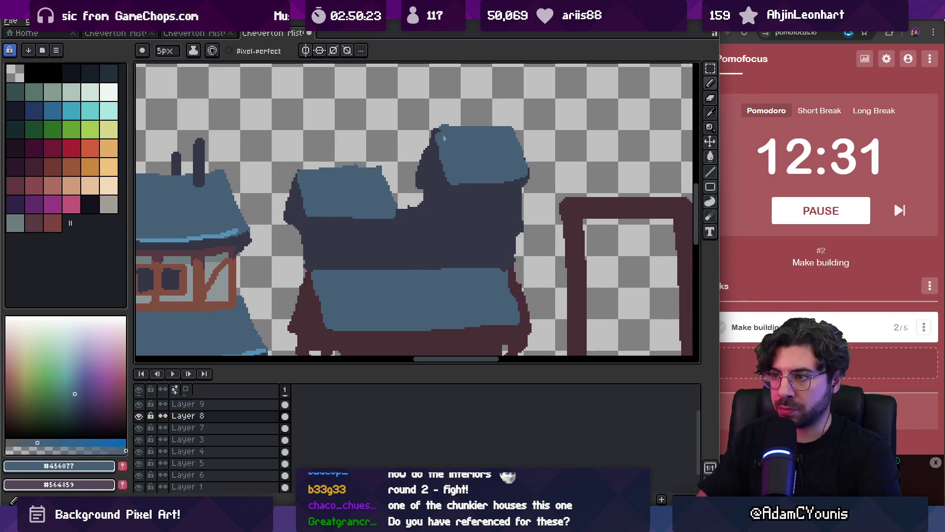
drag(446, 182, 502, 186)
key(e)
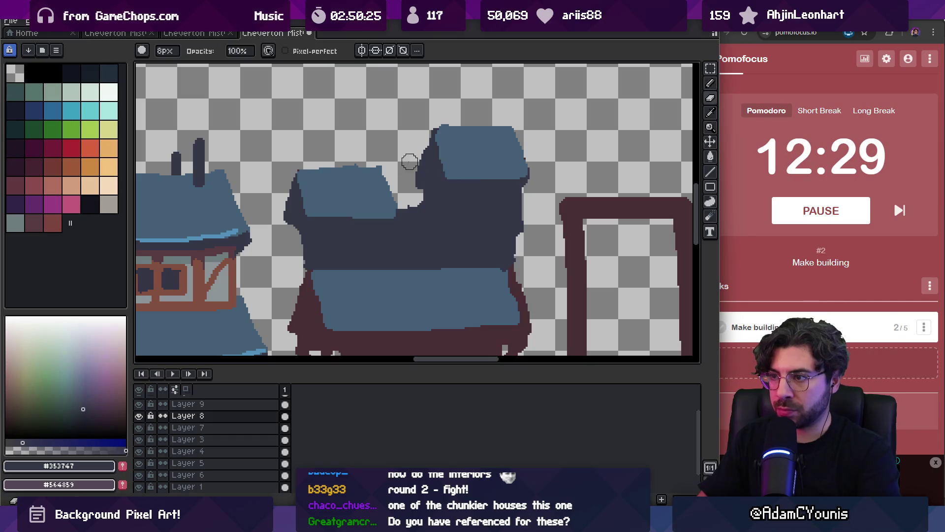
key(i)
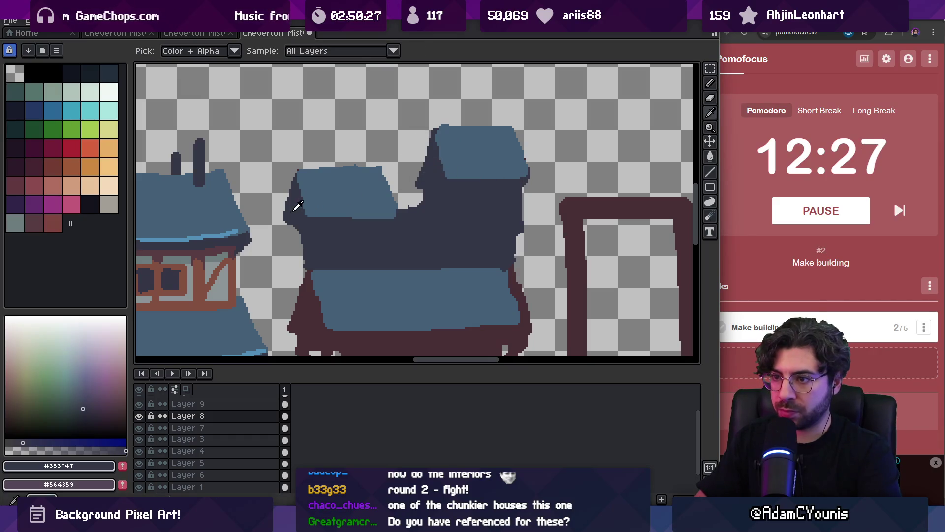
key(b)
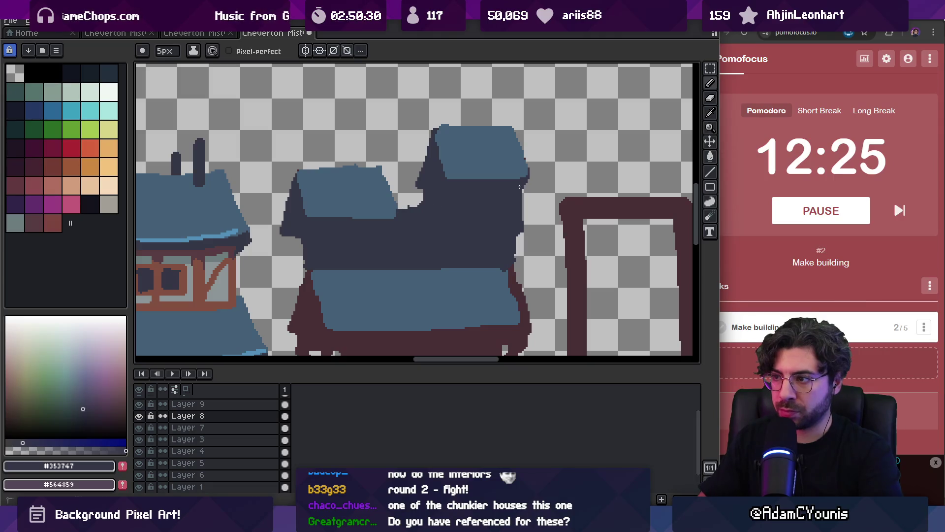
Step: Try lasso selections around the peaked upper roof and the area beside it, then deselect
key(z)
scroll(488, 180, down, 5)
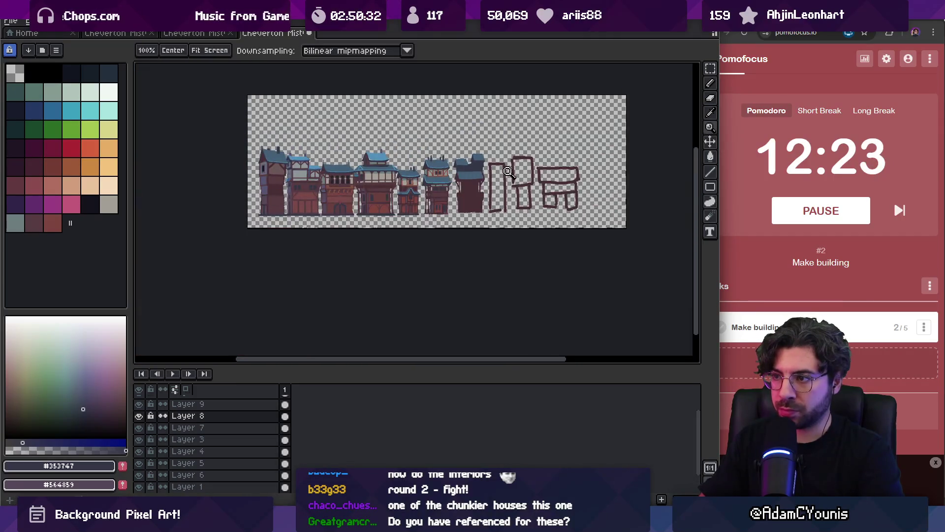
scroll(508, 173, up, 4)
key(q)
mouse_move(431, 112)
mouse_down()
mouse_move(445, 176)
mouse_move(525, 198)
mouse_up()
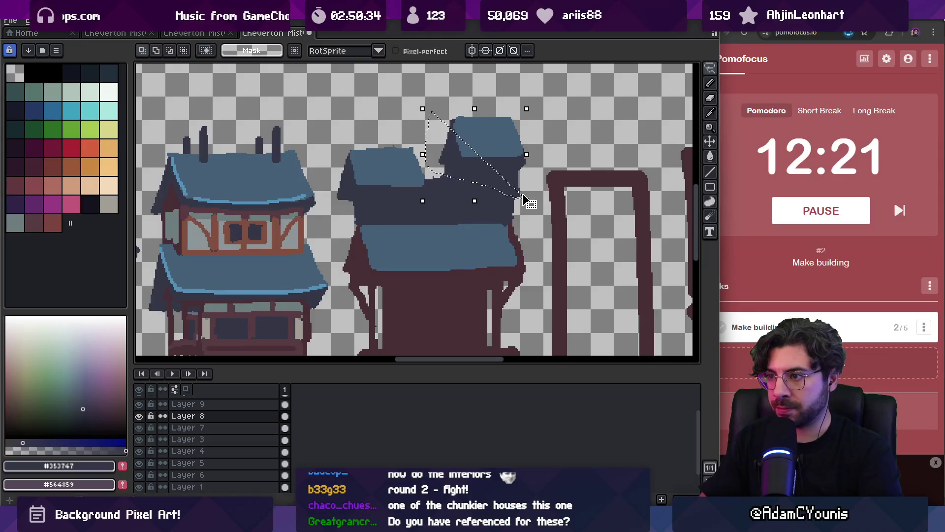
key(ctrl+d)
drag(488, 168, 478, 126)
click(468, 148)
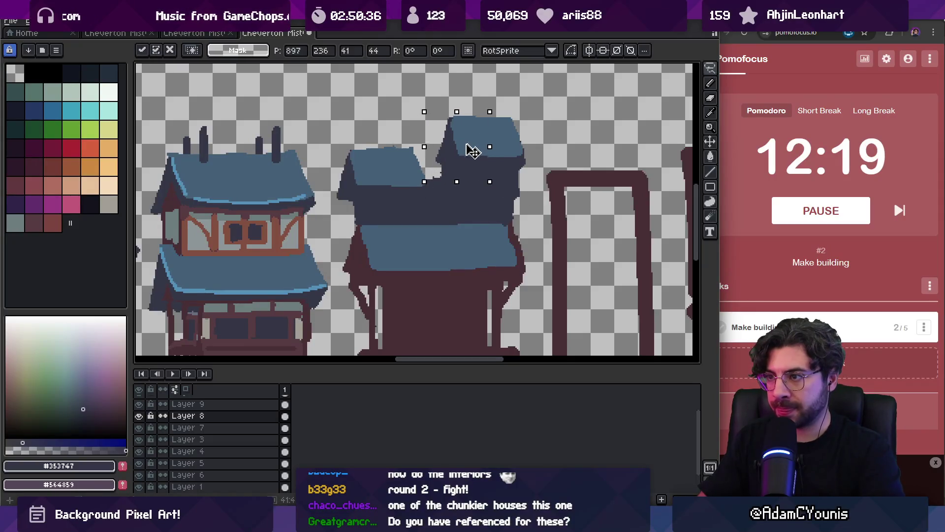
click(392, 147)
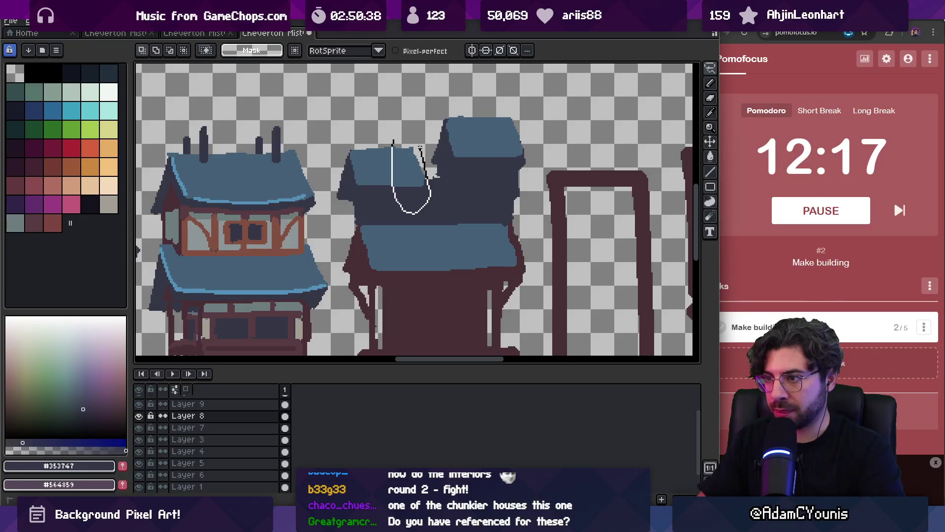
drag(420, 148, 441, 137)
key(ctrl+d)
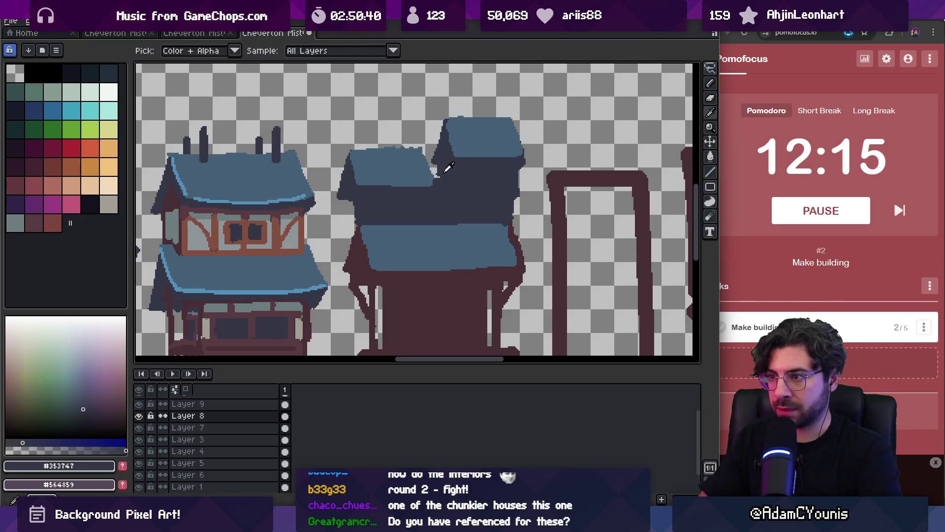
Step: Lasso the gap between the two upper roofs and fill it with dark #353747
key(z)
scroll(474, 144, down, 5)
scroll(474, 144, up, 5)
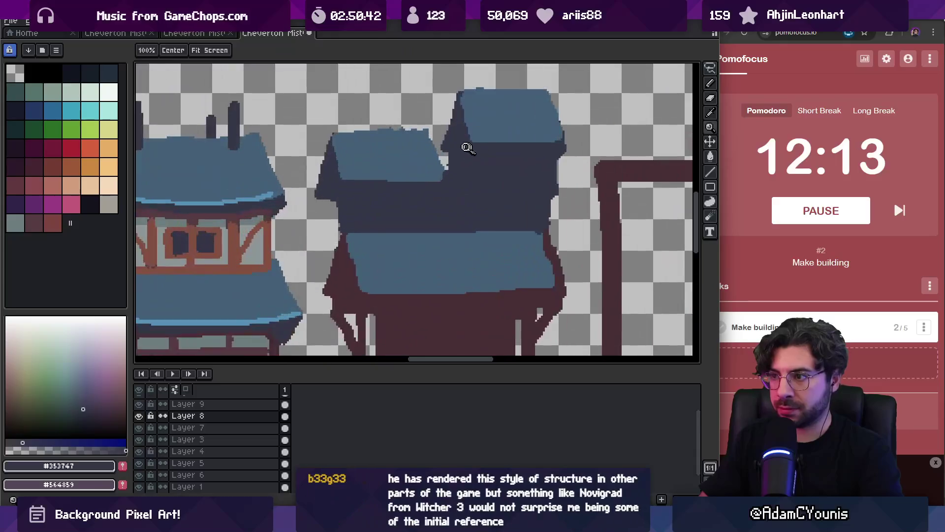
key(q)
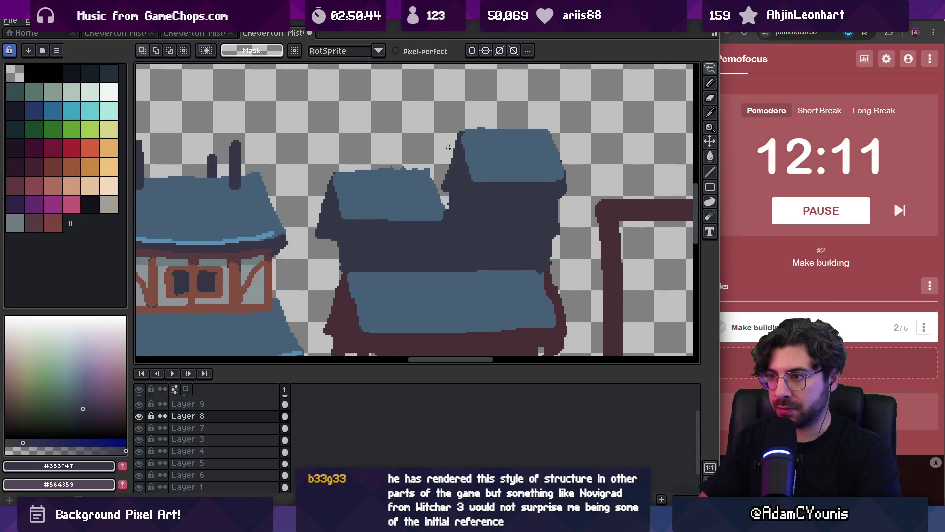
drag(456, 124, 452, 153)
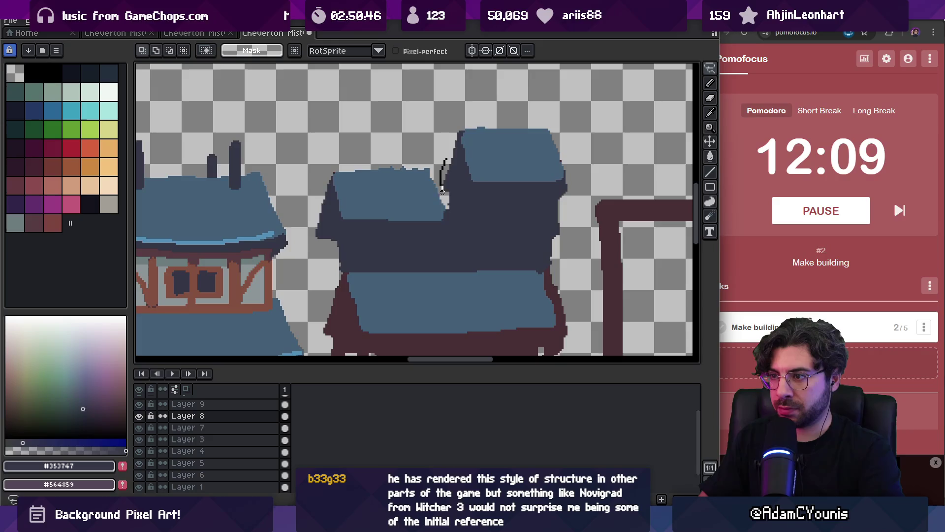
drag(442, 189, 456, 125)
key(f)
key(ctrl+d)
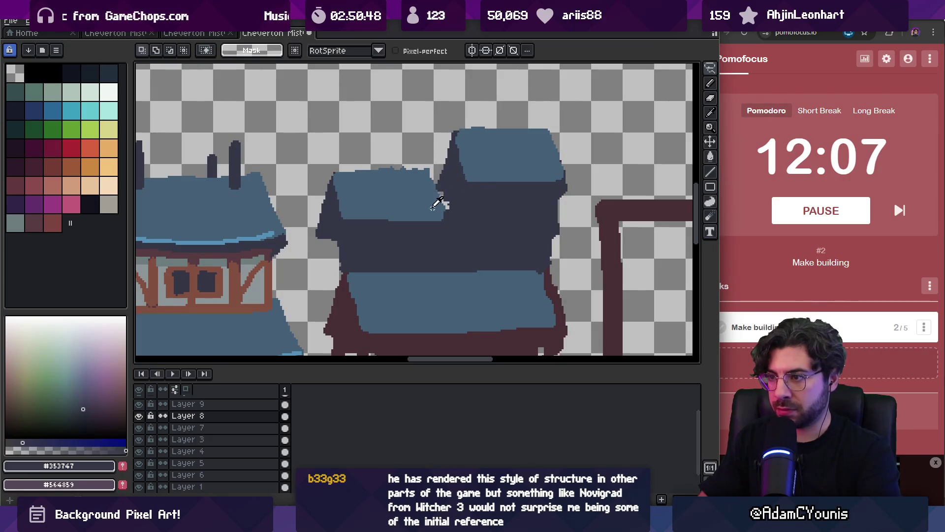
Step: Select the right upper roof piece and shift it slightly left
click(433, 206)
key(b)
key(z)
scroll(477, 154, down, 5)
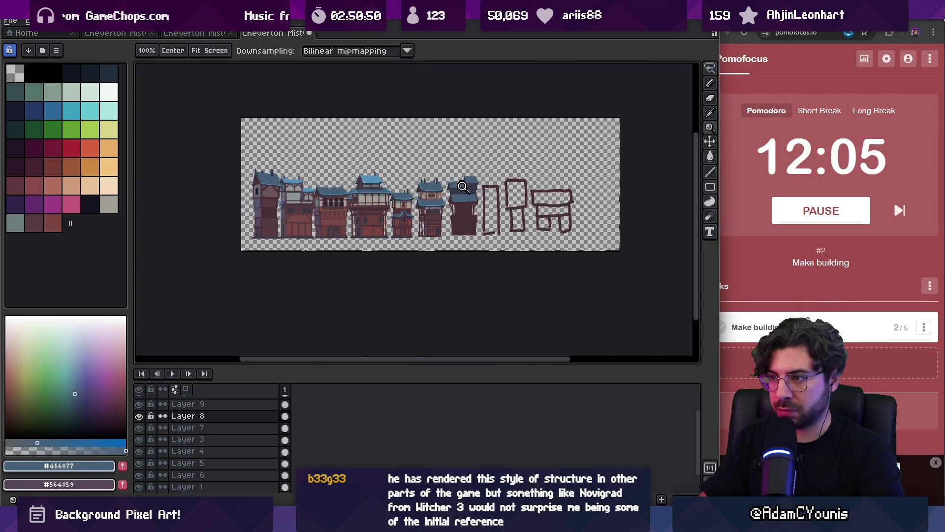
scroll(463, 186, up, 5)
key(q)
mouse_move(474, 129)
mouse_down()
mouse_move(475, 214)
mouse_move(472, 129)
mouse_up()
key(ctrl+t)
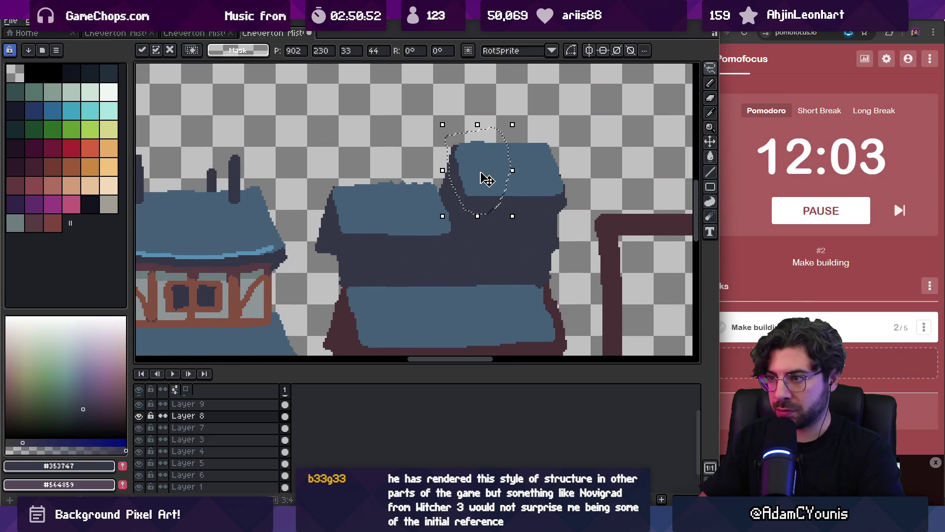
drag(486, 179, 481, 177)
key(b)
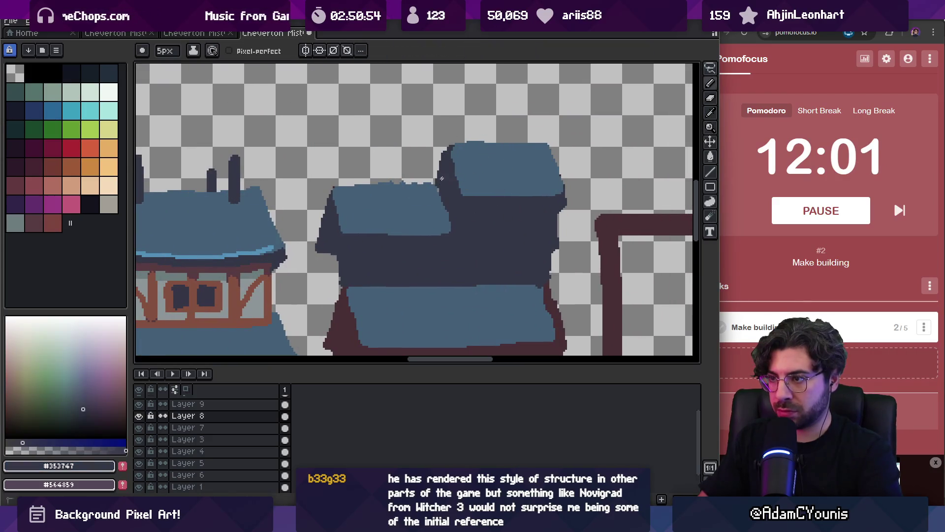
Step: Tidy the roof edges, erasing top-edge bumps and painting the light edge dark
alt+click(470, 156)
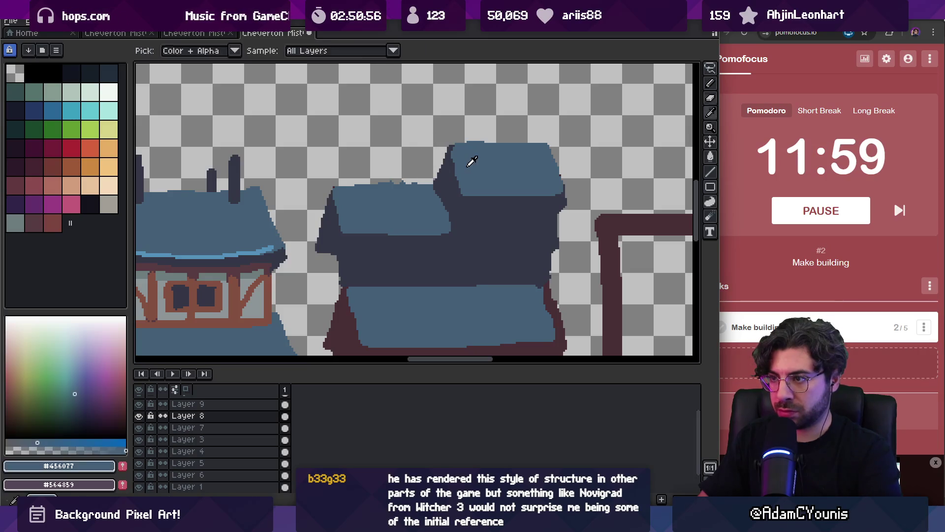
alt+click(450, 197)
key(e)
drag(392, 182, 409, 182)
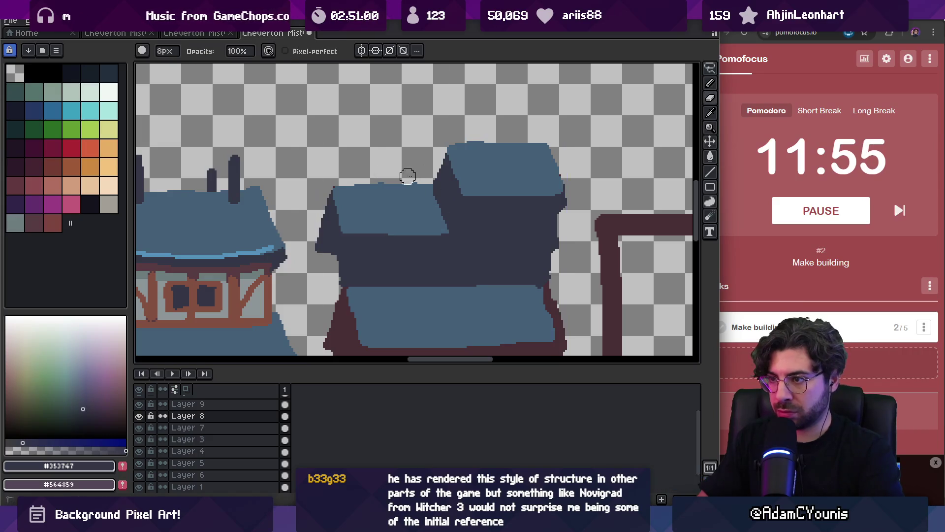
key(b)
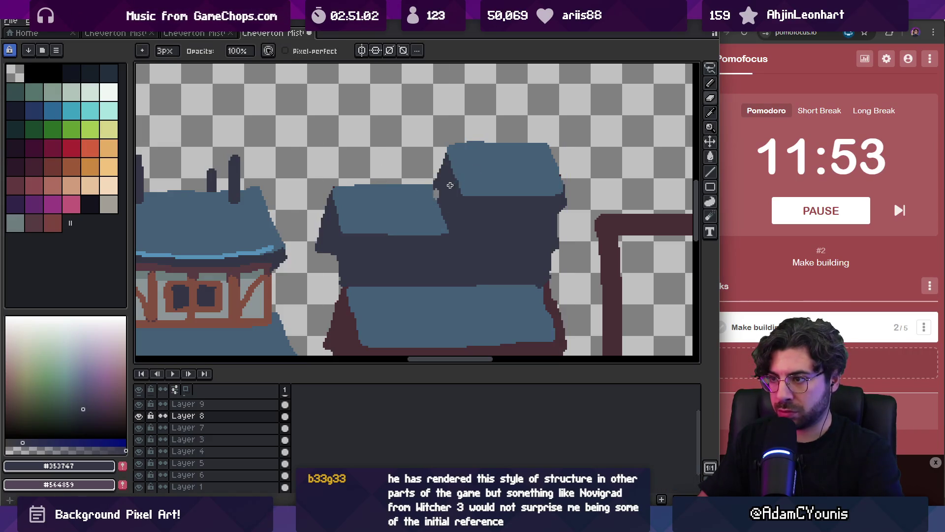
key(o)
scroll(450, 186, down, 5)
scroll(453, 173, up, 5)
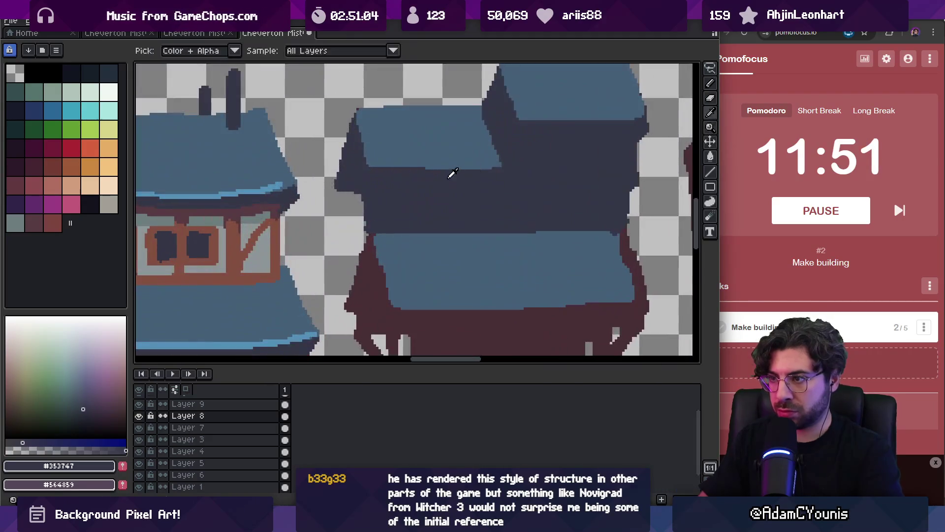
key(b)
drag(443, 168, 500, 160)
scroll(511, 169, down, 3)
scroll(458, 181, up, 3)
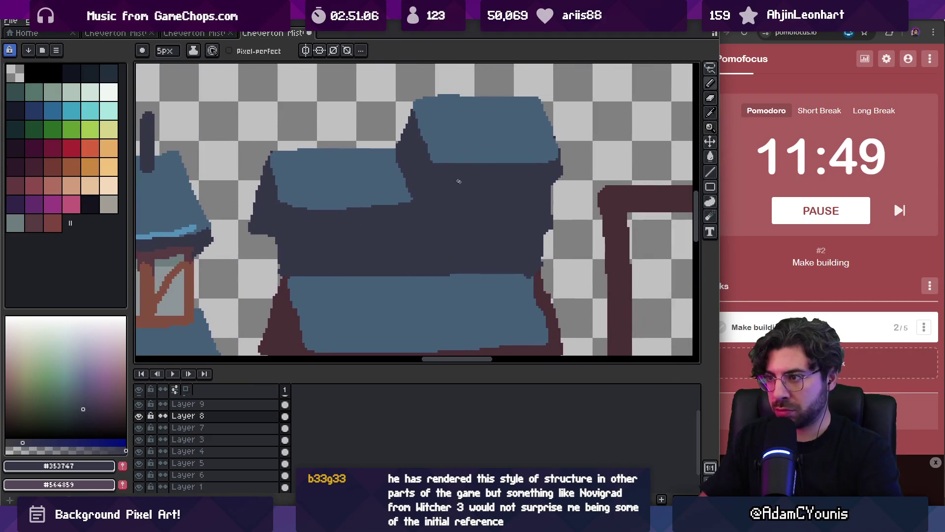
Step: Pan along the building and pick the dark maroon #573b41 timber colour
key(e)
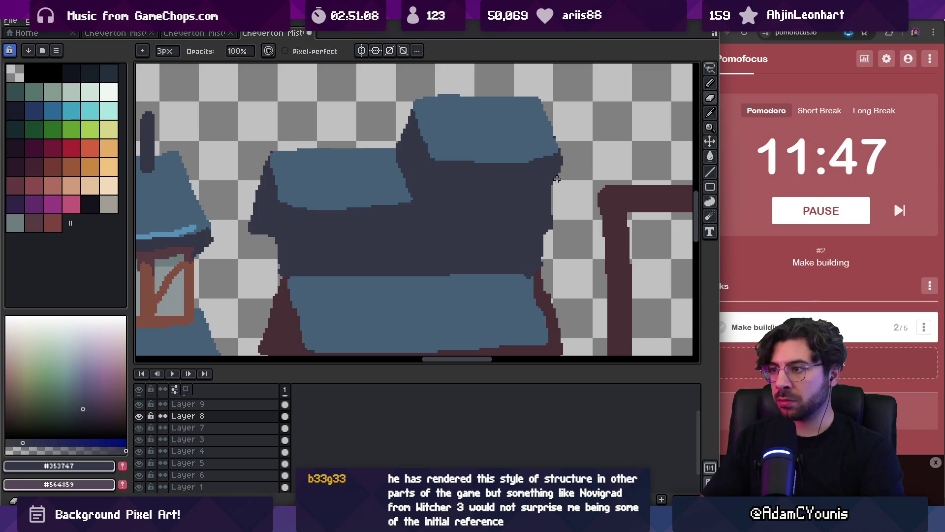
mouse_move(453, 245)
mouse_down()
mouse_move(493, 188)
mouse_move(532, 175)
mouse_up()
key(i)
click(233, 182)
Step: Draw maroon #573b41 vertical and horizontal timber beams framing the upper dark wall
key(b)
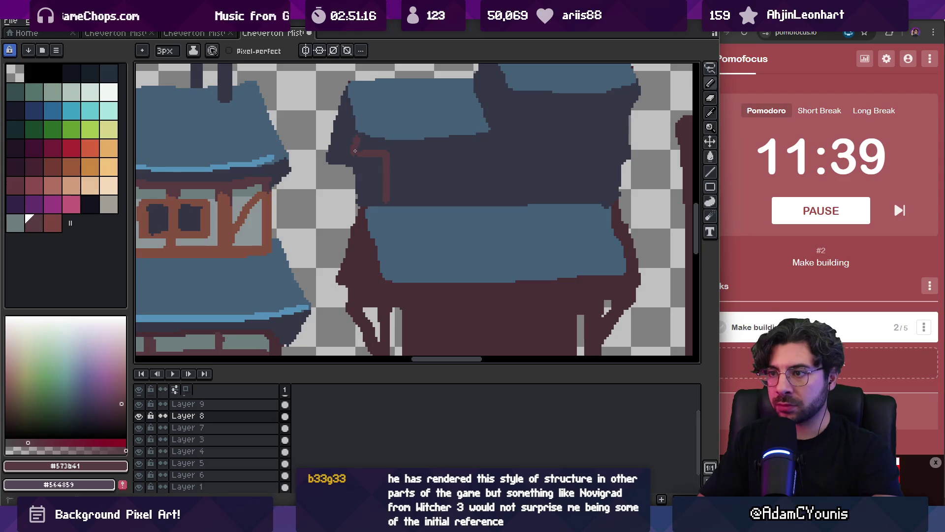
key(ctrl+z)
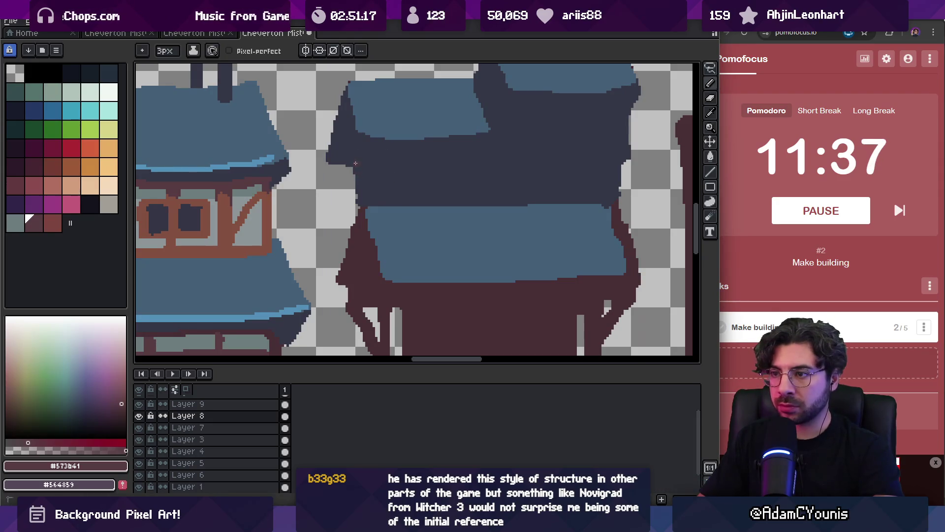
mouse_move(358, 165)
mouse_down()
mouse_move(358, 207)
mouse_move(374, 203)
mouse_up()
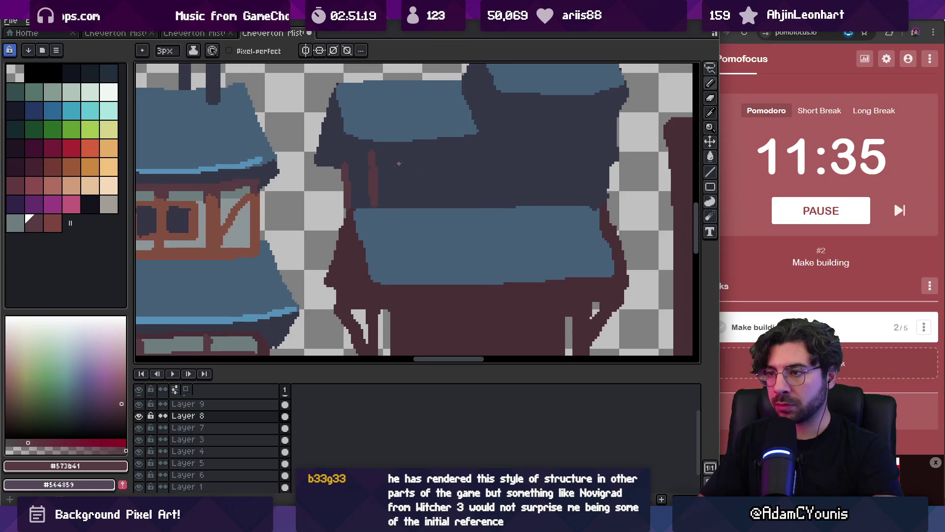
drag(373, 152, 491, 151)
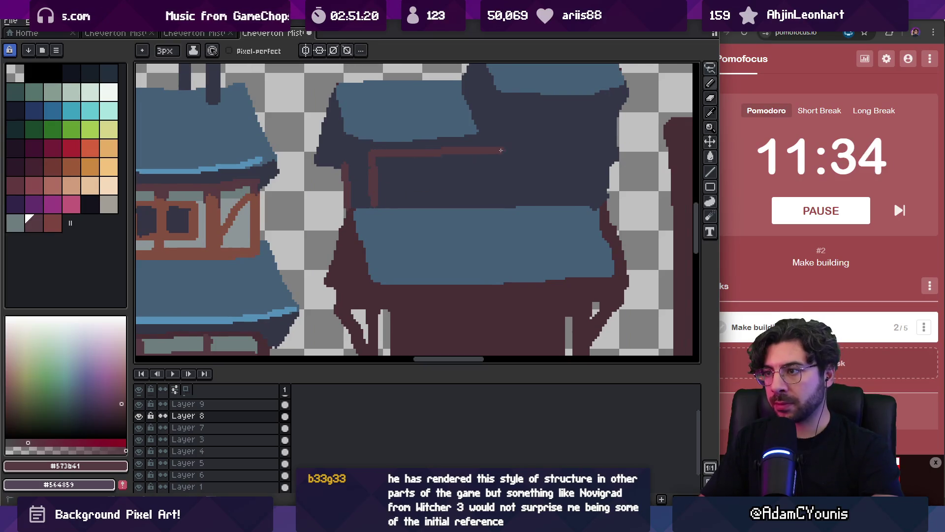
shift+click(494, 108)
drag(514, 109, 608, 110)
drag(493, 152, 610, 152)
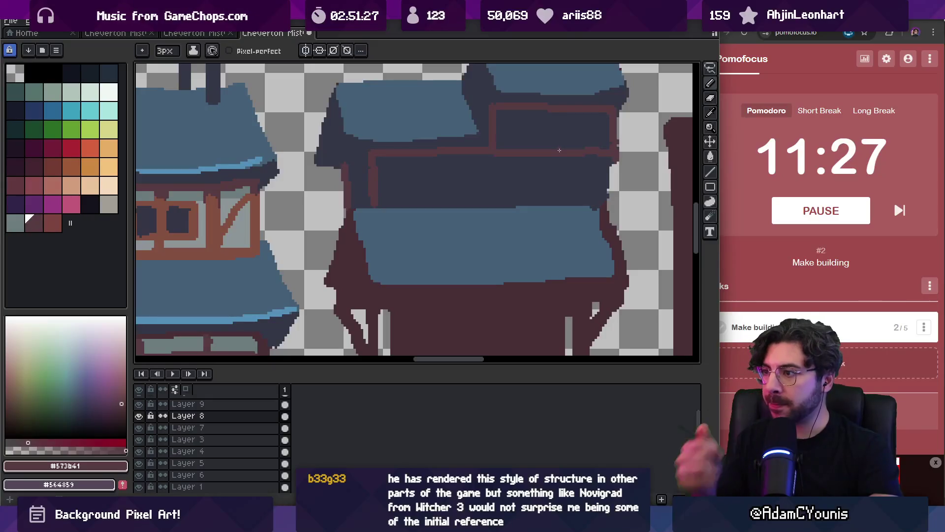
drag(609, 161, 607, 203)
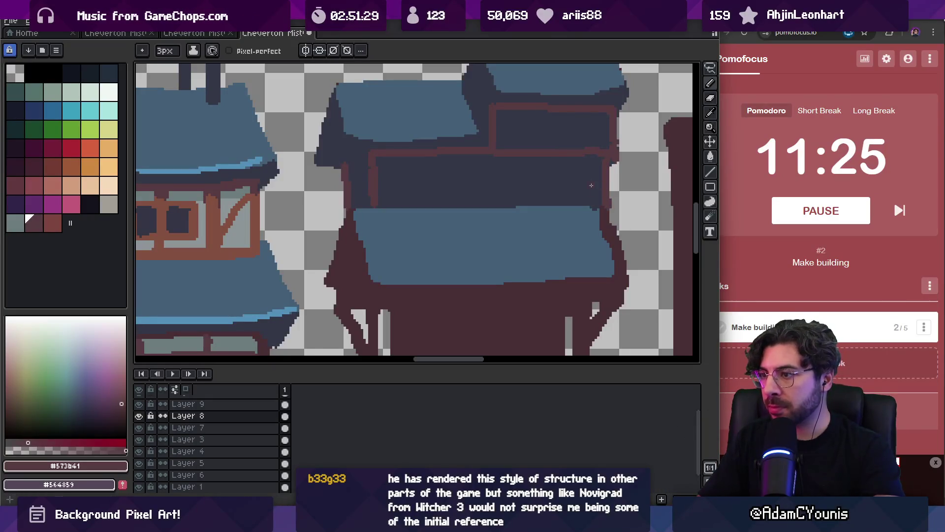
drag(355, 204, 619, 204)
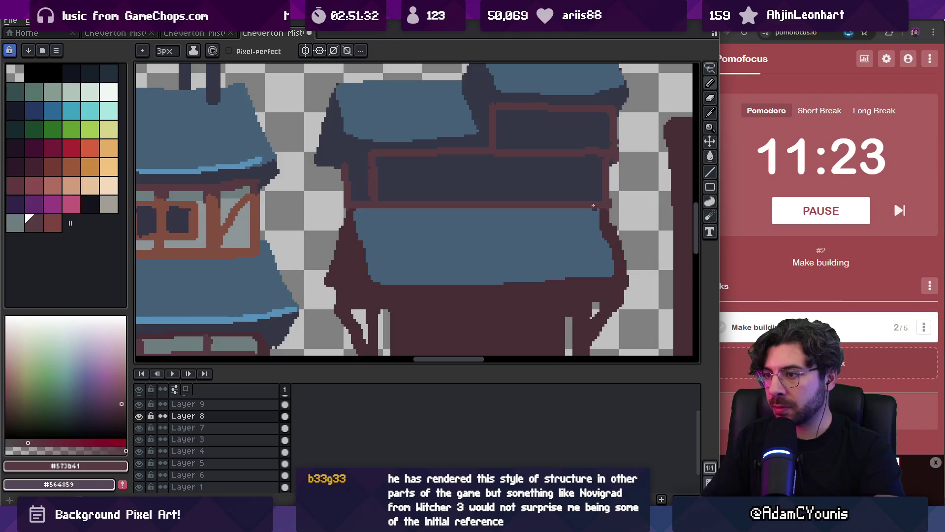
Step: Give the blue awning a dark #353747 bottom edge with a small hook
alt+click(420, 218)
scroll(422, 204, left, 3)
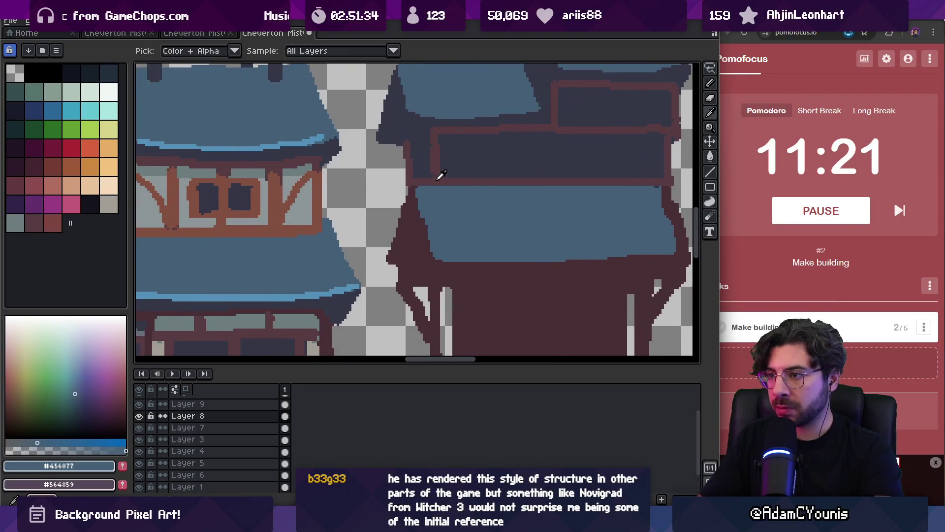
alt+click(442, 175)
scroll(429, 176, down, 2)
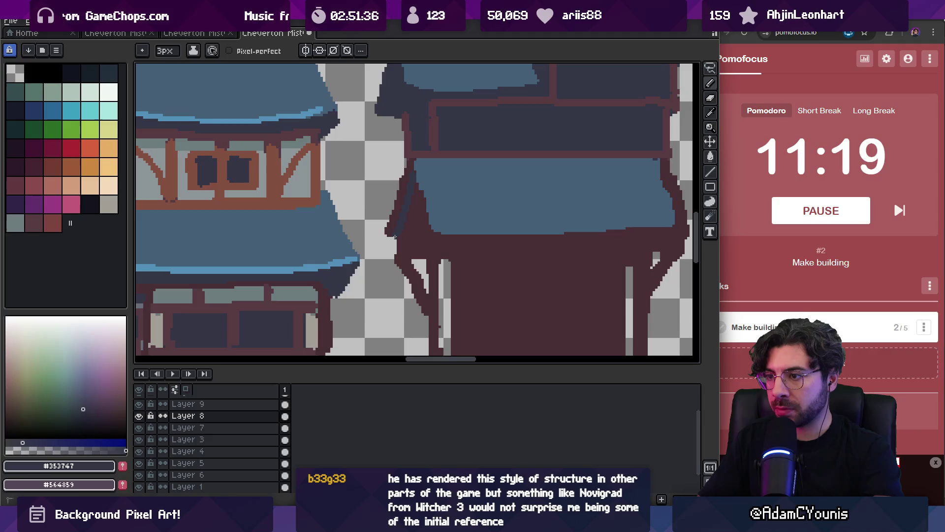
drag(387, 231, 389, 244)
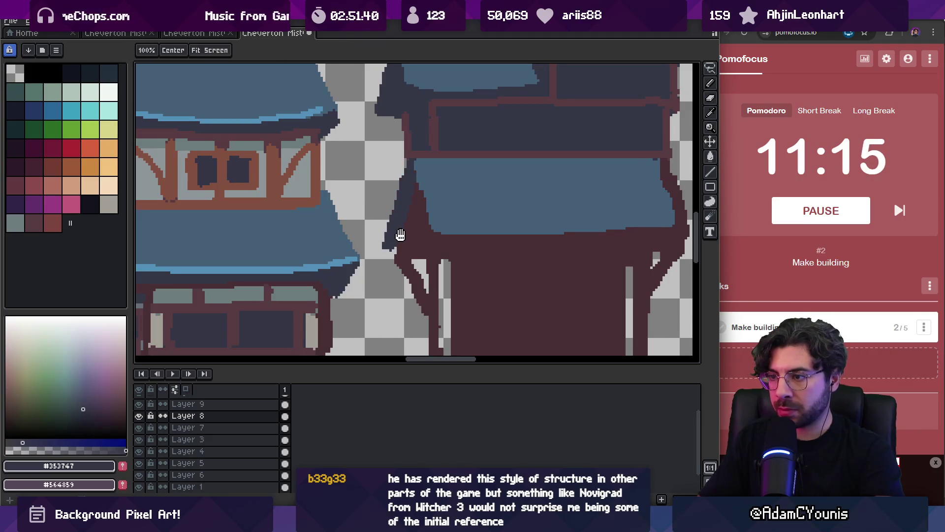
scroll(397, 236, down, 4)
alt+click(394, 167)
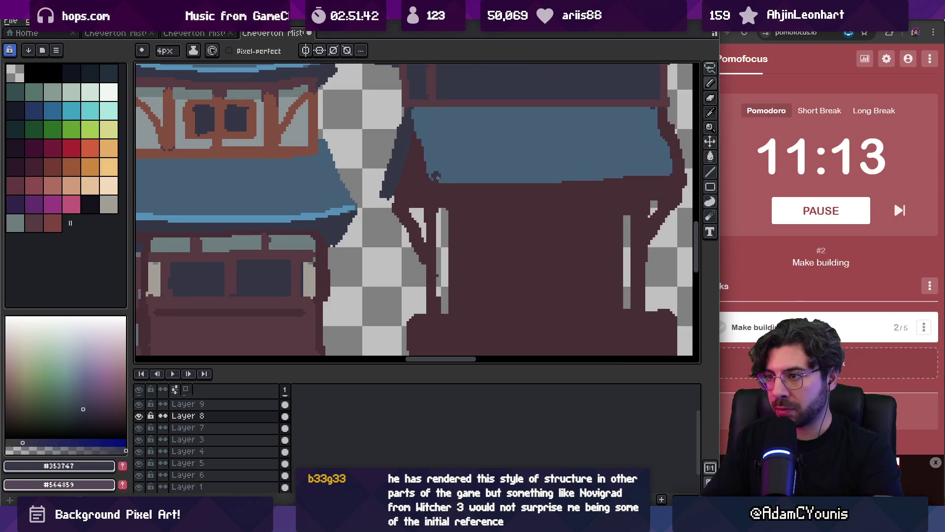
scroll(563, 165, up, 3)
scroll(563, 164, right, 5)
drag(315, 217, 560, 213)
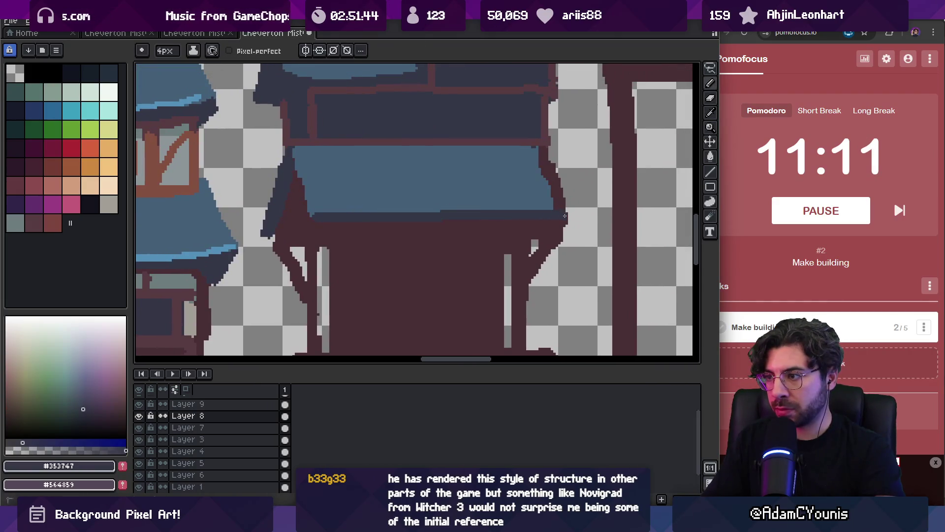
Step: Fill the awning's right corner in #456077 blue
alt+click(545, 167)
drag(548, 150, 563, 207)
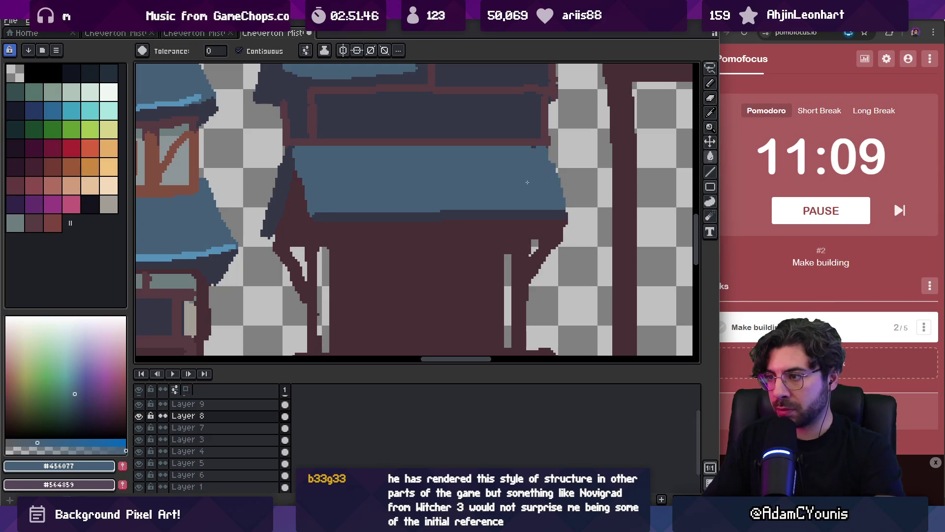
alt+click(563, 211)
alt+click(551, 159)
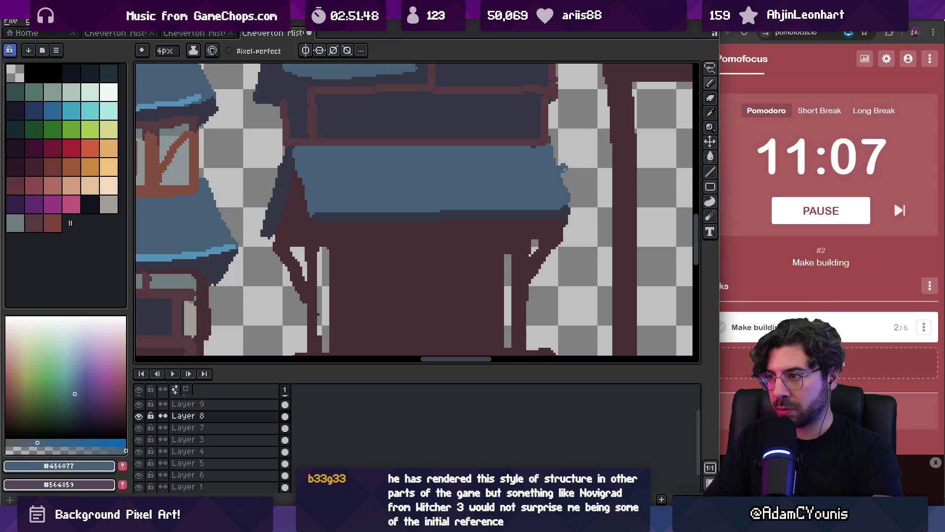
key(z)
scroll(474, 156, down, 5)
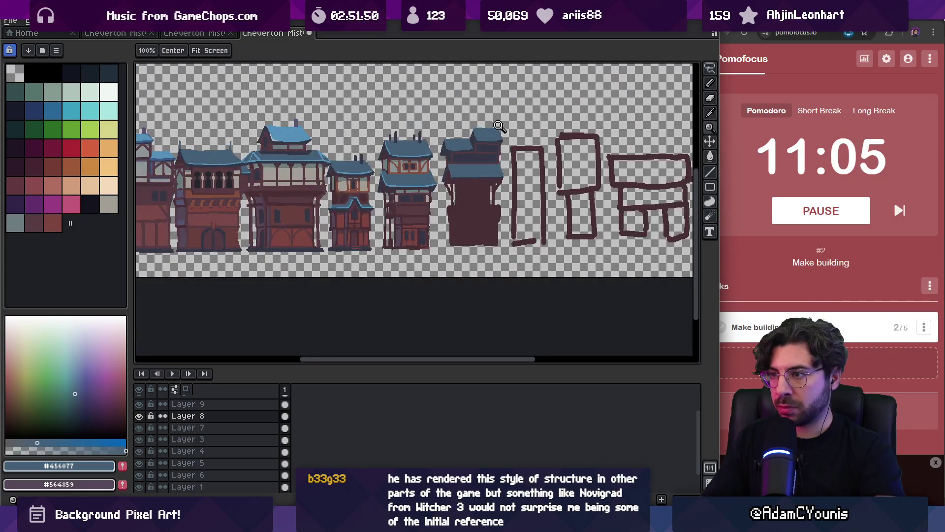
Step: Paint roof blue along the lower roof strip and add the first dark drips
scroll(499, 126, up, 5)
key(b)
alt+click(451, 167)
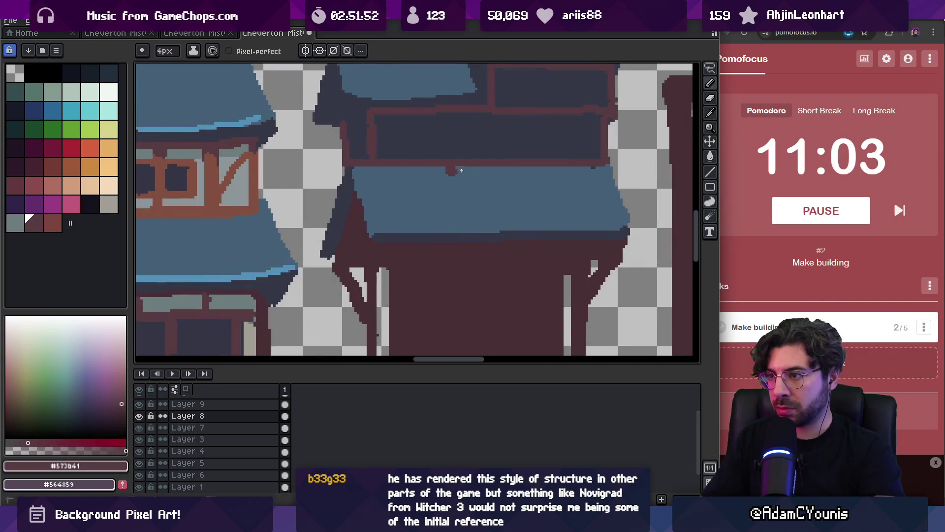
key(z)
scroll(521, 112, down, 5)
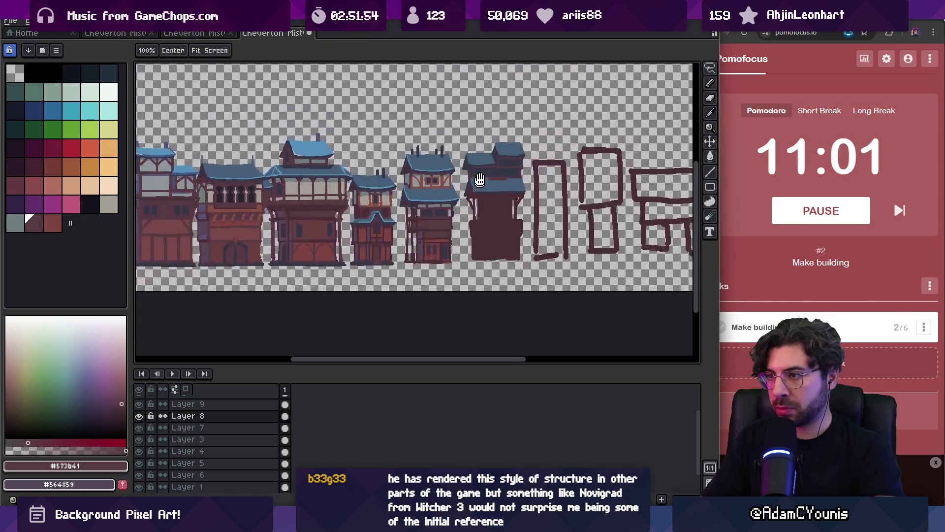
scroll(483, 175, up, 5)
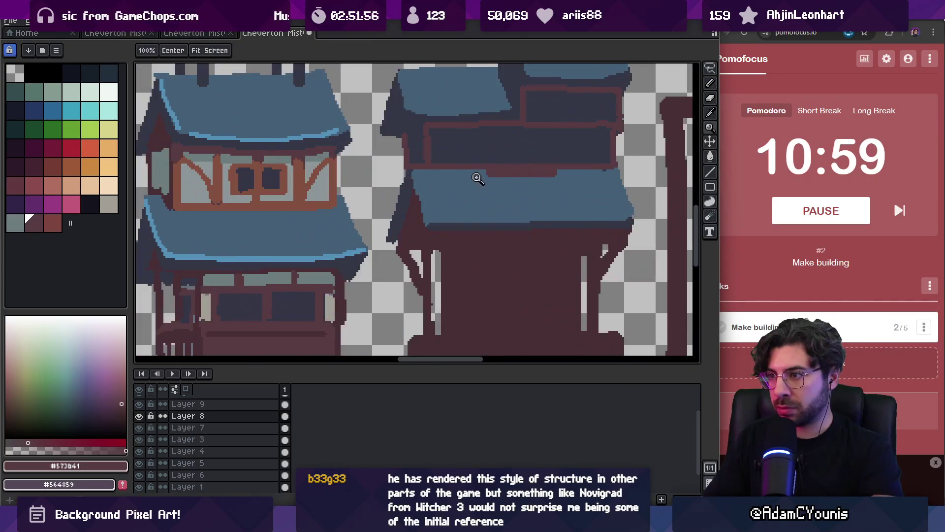
key(b)
alt+click(496, 176)
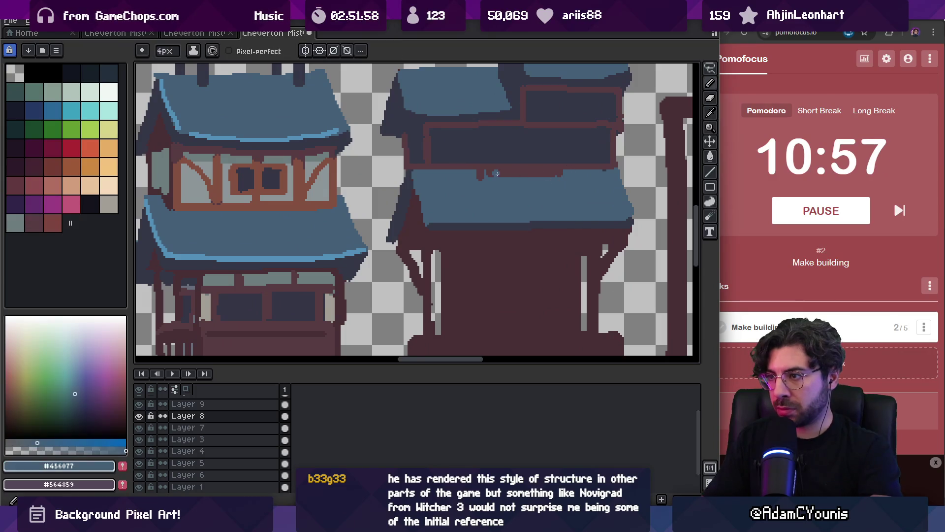
mouse_move(495, 174)
mouse_down()
mouse_move(564, 182)
mouse_move(510, 165)
mouse_up()
alt+click(542, 168)
alt+click(519, 177)
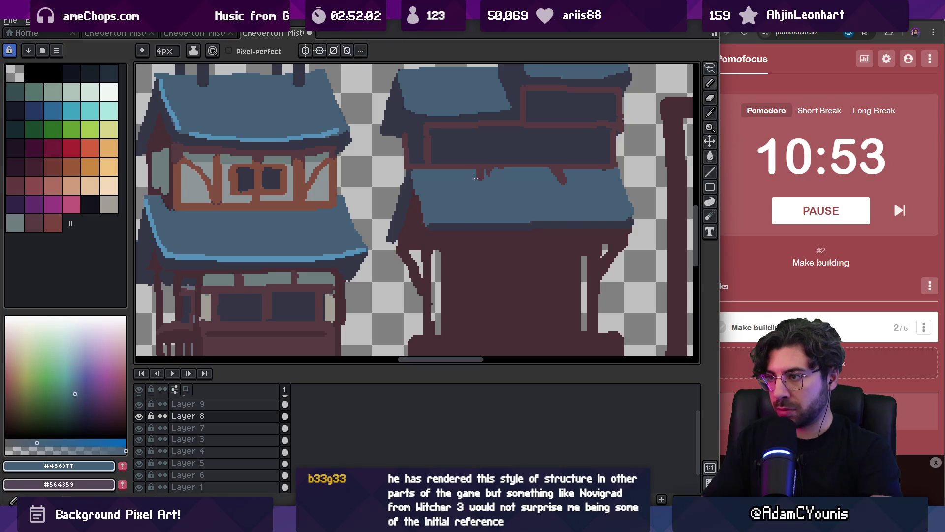
Step: Alternate roof blue and dark shadow to dot more dark notches along the roof edge
alt+click(482, 167)
alt+click(491, 189)
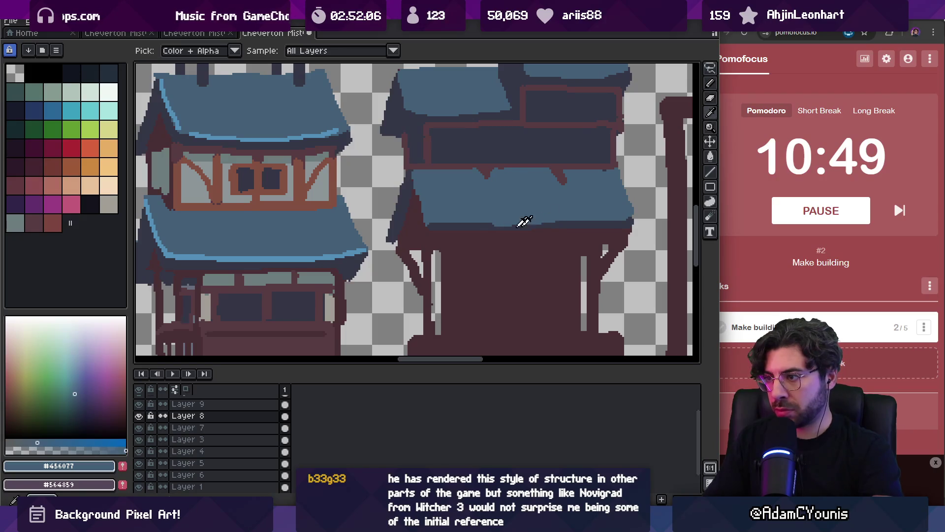
alt+click(493, 230)
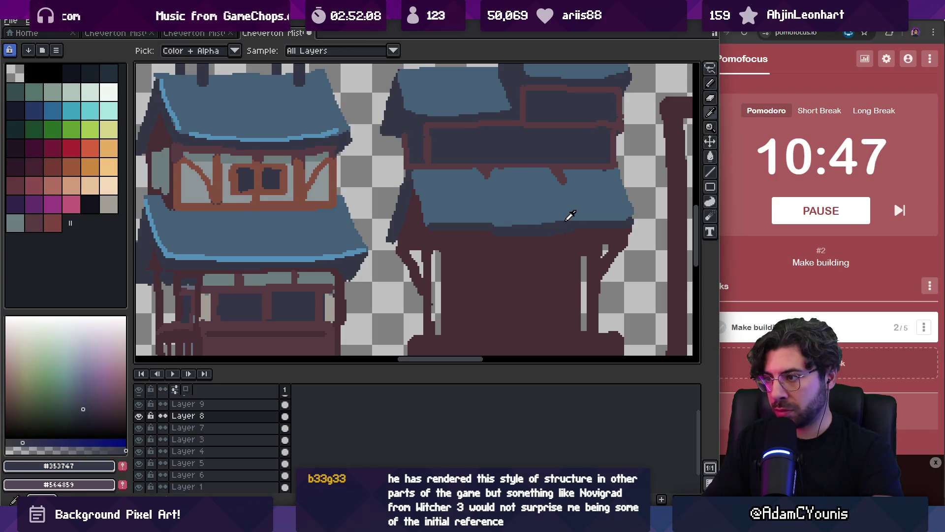
drag(564, 214, 570, 223)
alt+click(560, 220)
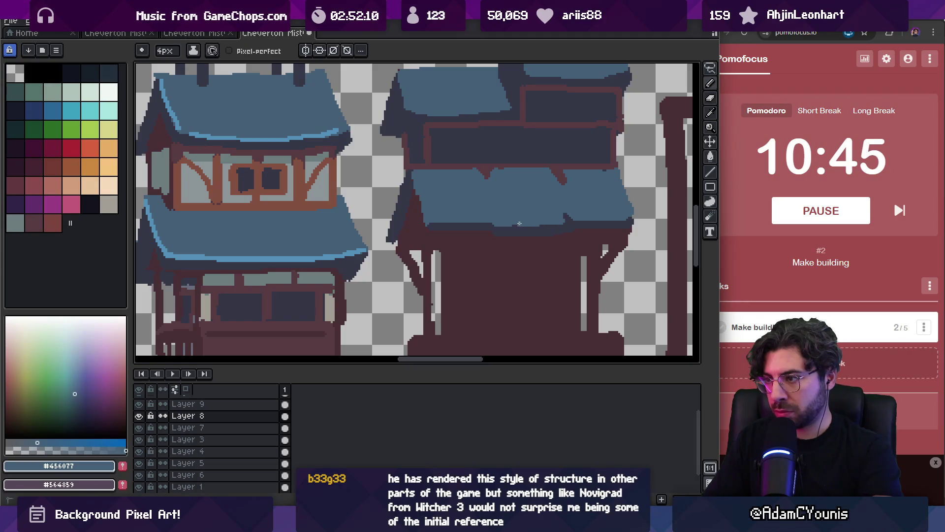
alt+click(500, 227)
click(494, 217)
alt+click(500, 222)
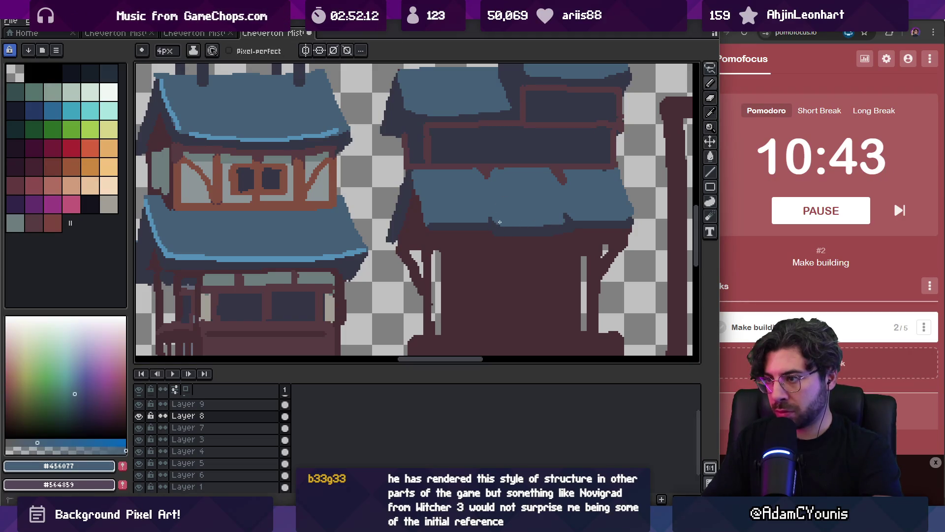
scroll(499, 222, down, 3)
scroll(526, 178, up, 3)
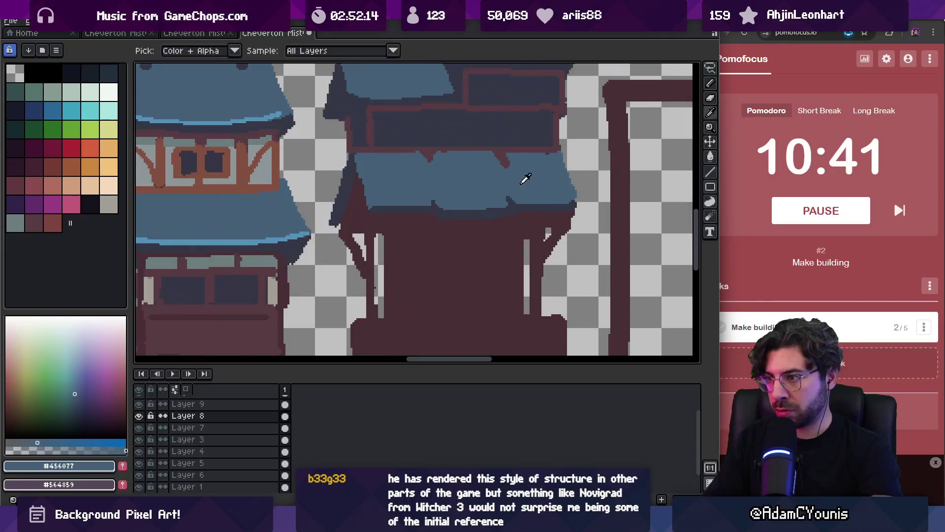
alt+click(506, 203)
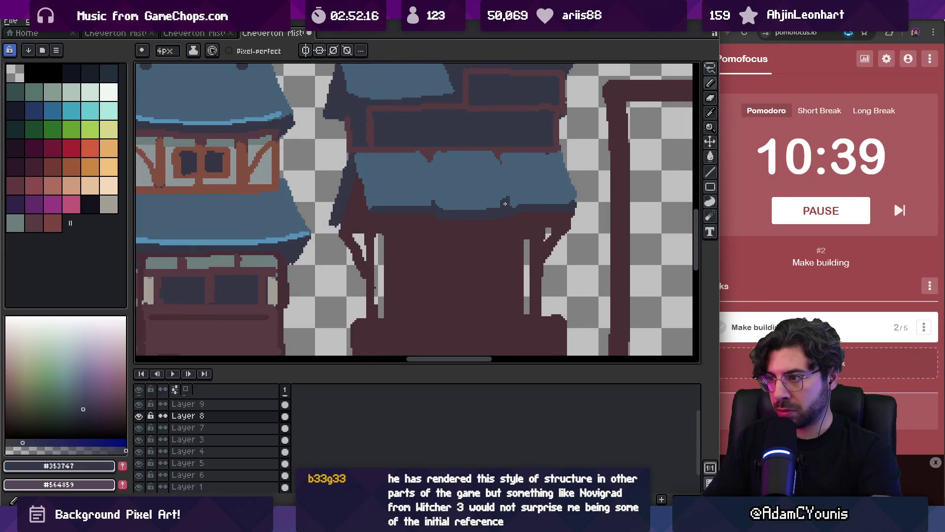
alt+click(506, 204)
scroll(506, 194, down, 3)
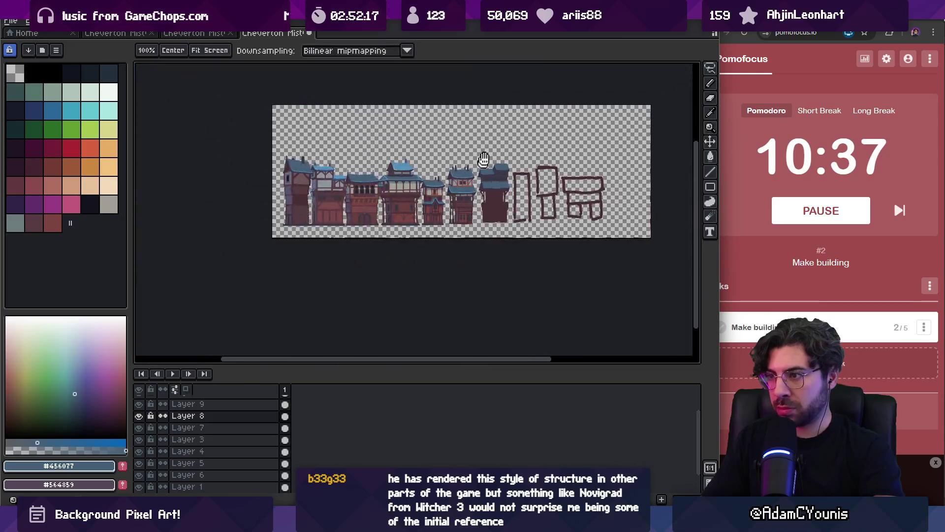
scroll(492, 168, up, 5)
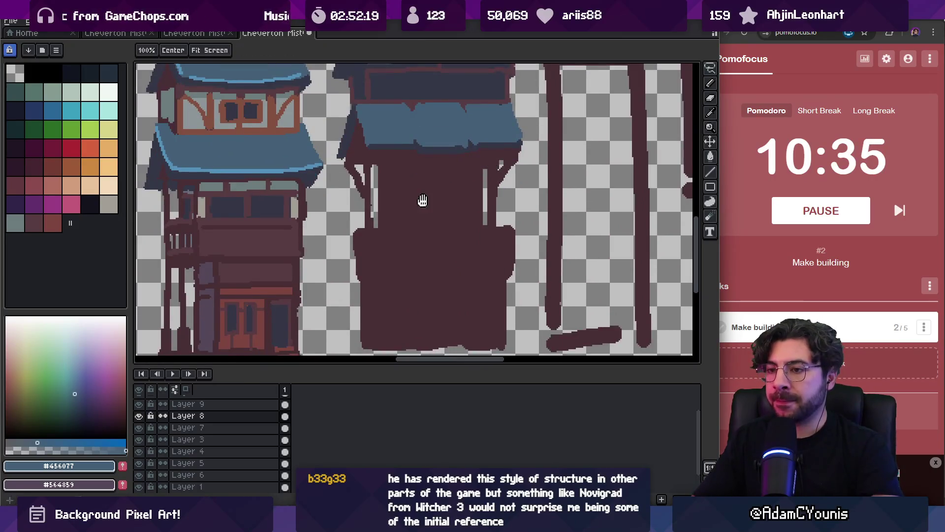
Step: Draw a lighter dark-red ledge line across the tower
drag(423, 200, 453, 186)
alt+click(453, 186)
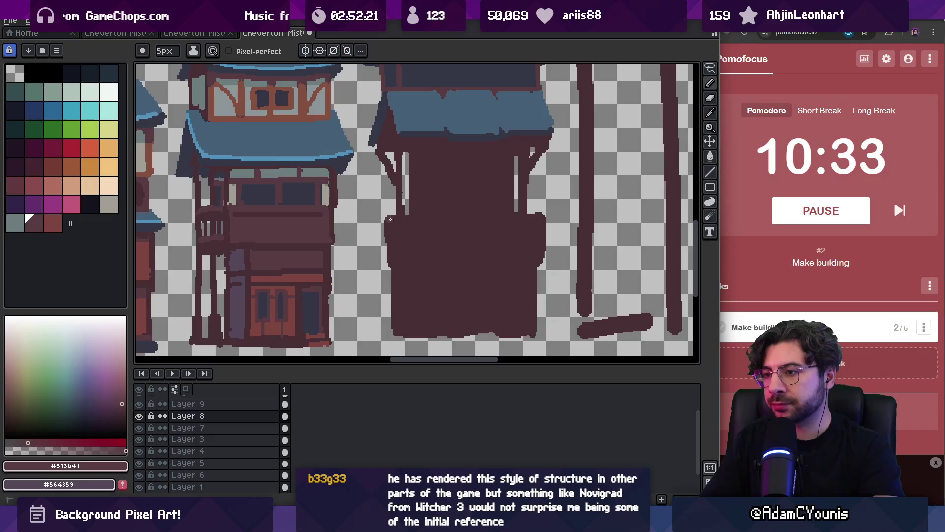
drag(390, 218, 538, 217)
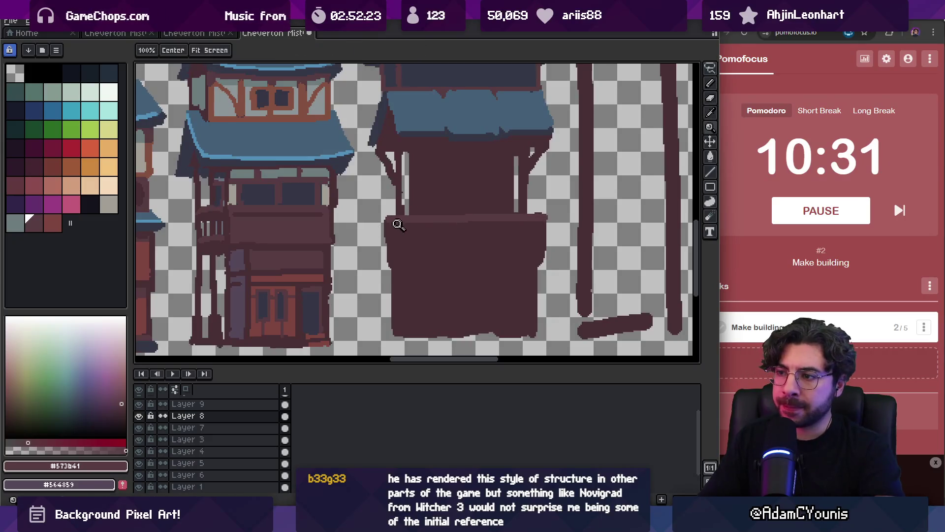
scroll(401, 219, up, 1)
key(e)
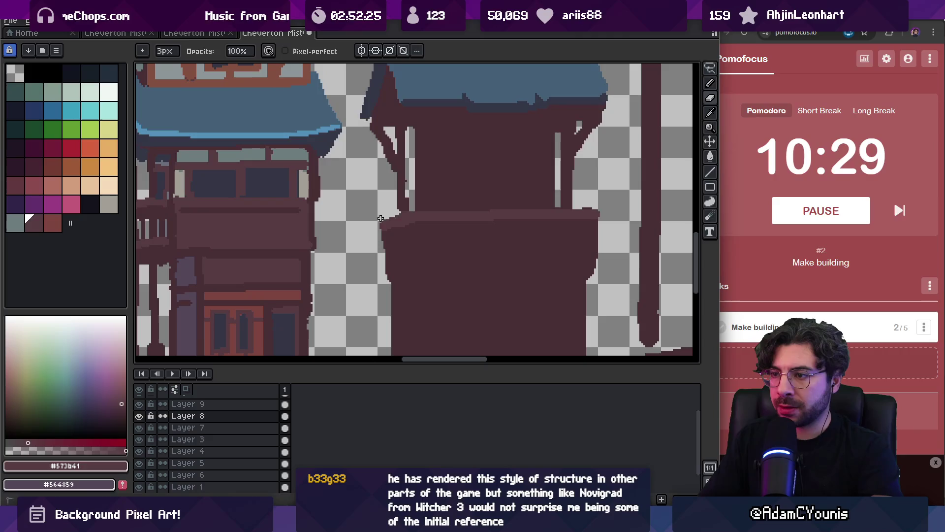
alt+click(404, 197)
key(b)
drag(419, 179, 398, 209)
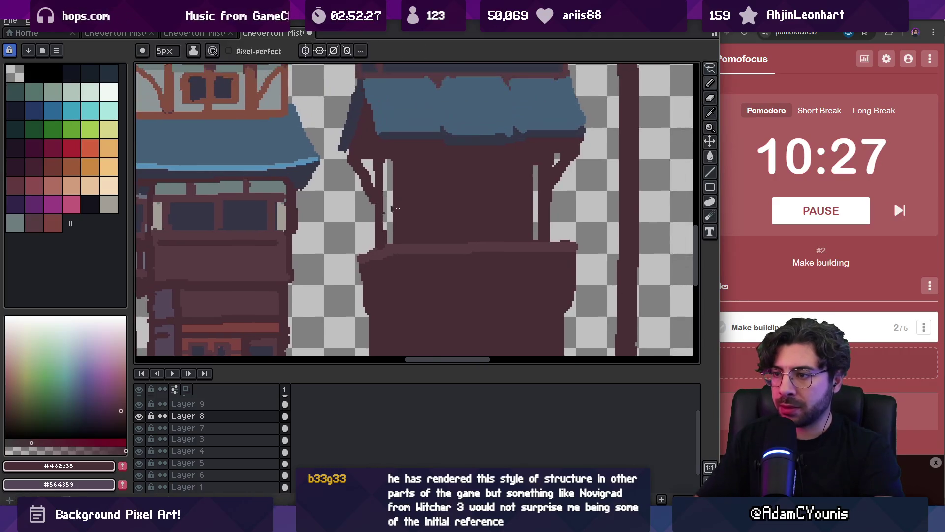
scroll(394, 199, down, 1)
scroll(492, 194, up, 1)
Step: Marquee-select the tower's right post and nudge it a few pixels right
key(m)
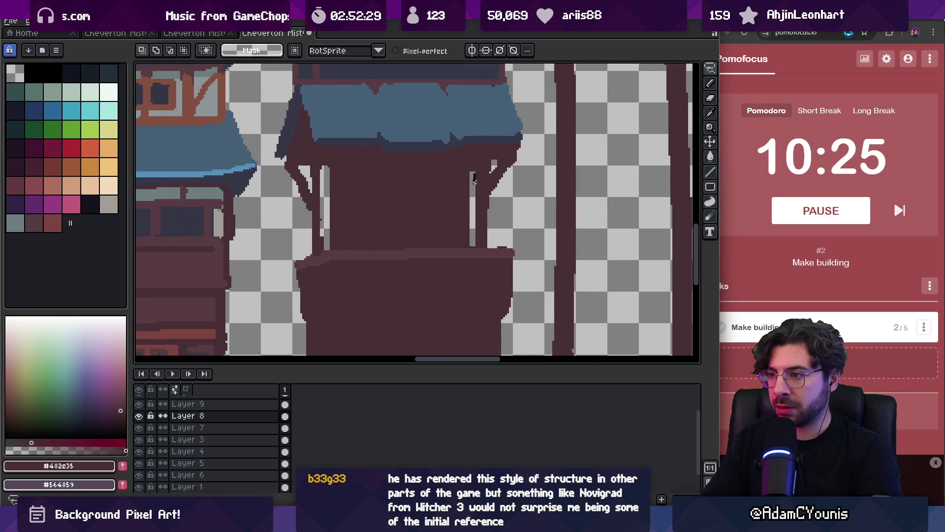
scroll(474, 180, down, 3)
key(z)
scroll(468, 191, up, 3)
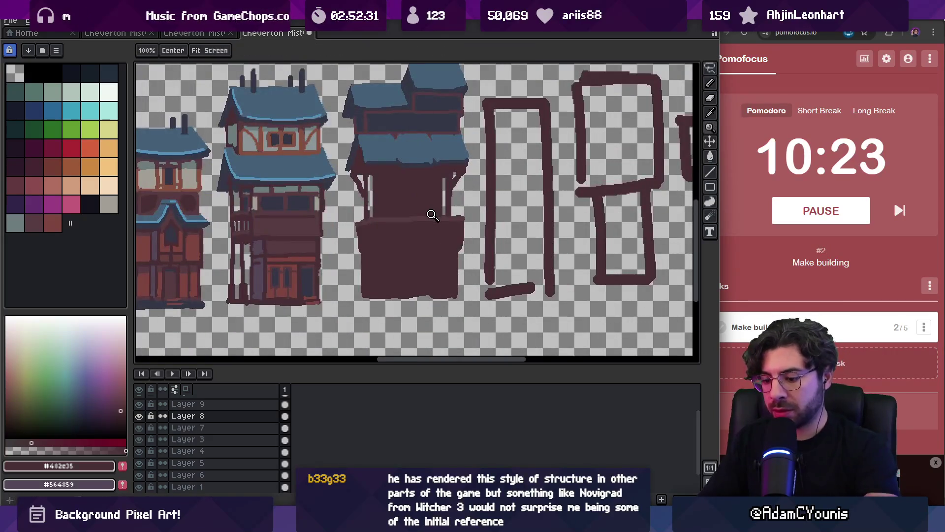
key(m)
drag(454, 176, 461, 164)
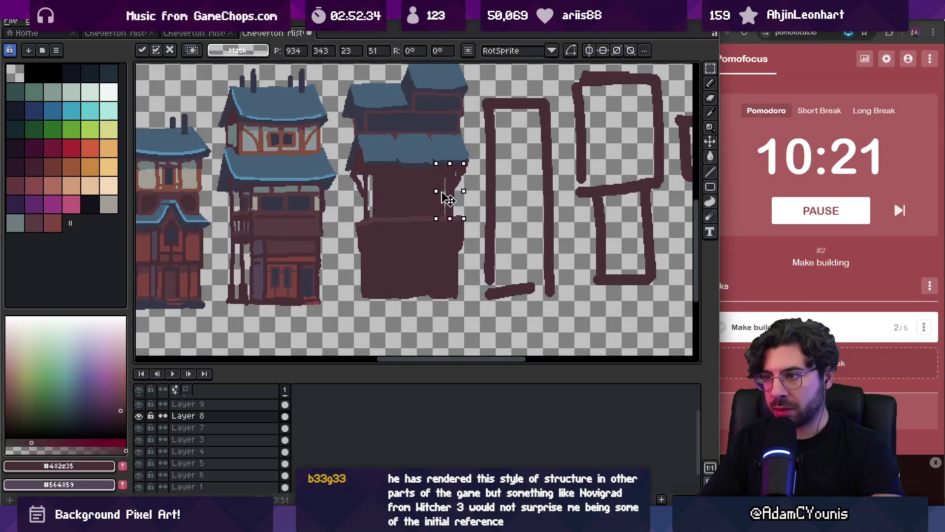
drag(456, 199, 458, 199)
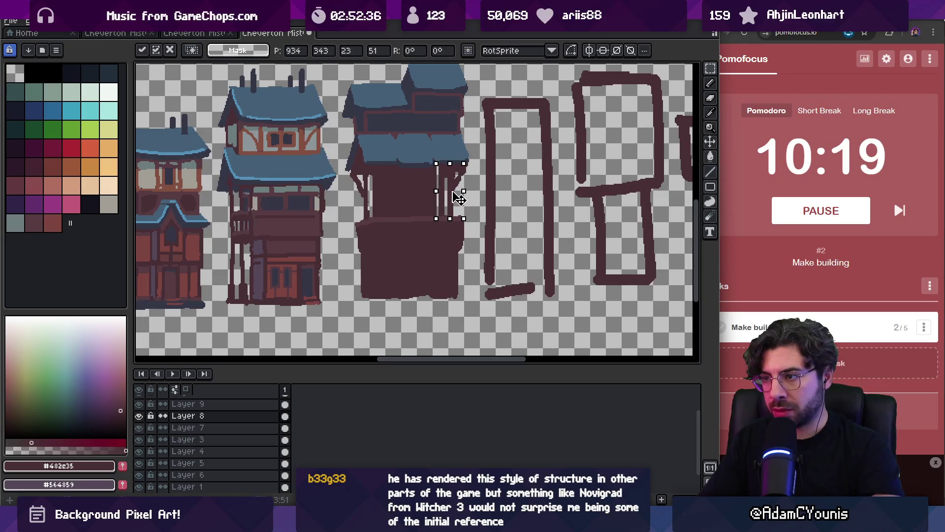
key(ctrl+d)
Step: Outline a window frame in lighter red and bucket-fill its interior
key(g)
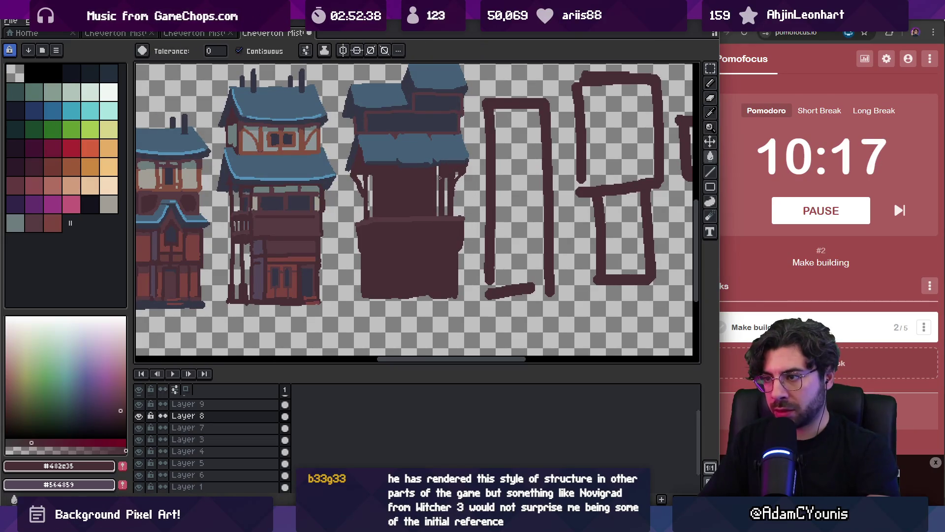
key(z)
click(438, 199)
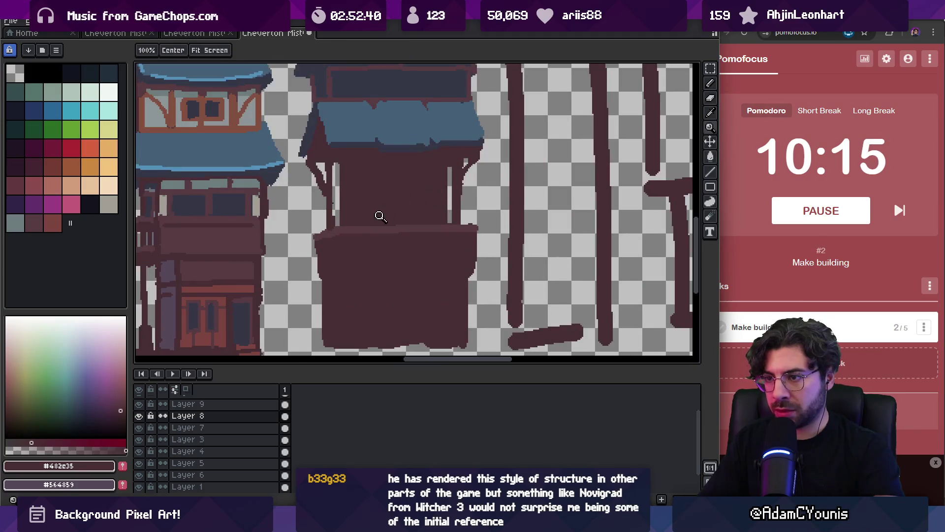
key(b)
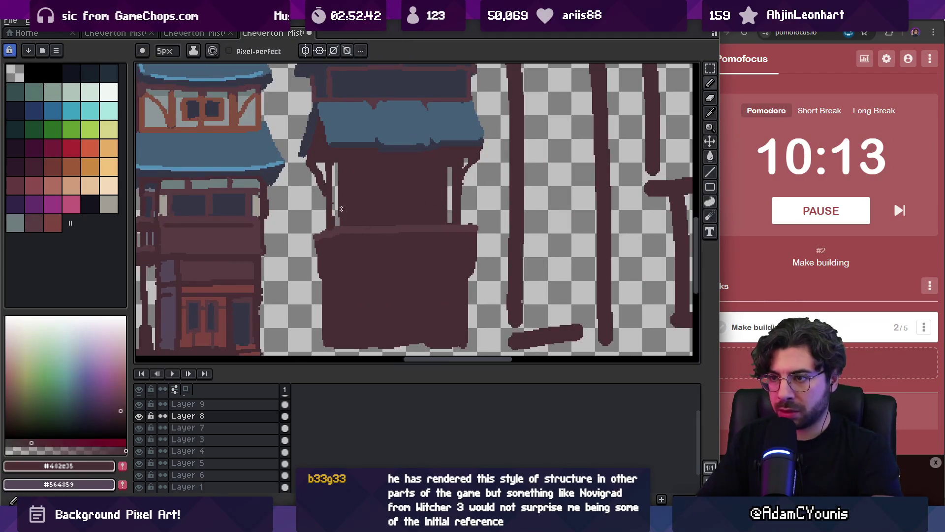
alt+click(353, 174)
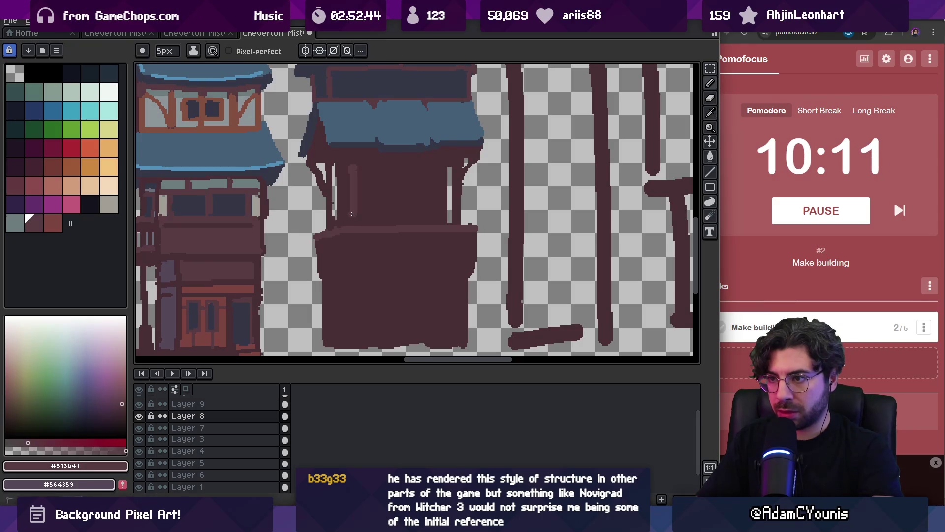
mouse_move(352, 213)
mouse_down()
mouse_move(349, 185)
mouse_move(423, 169)
mouse_up()
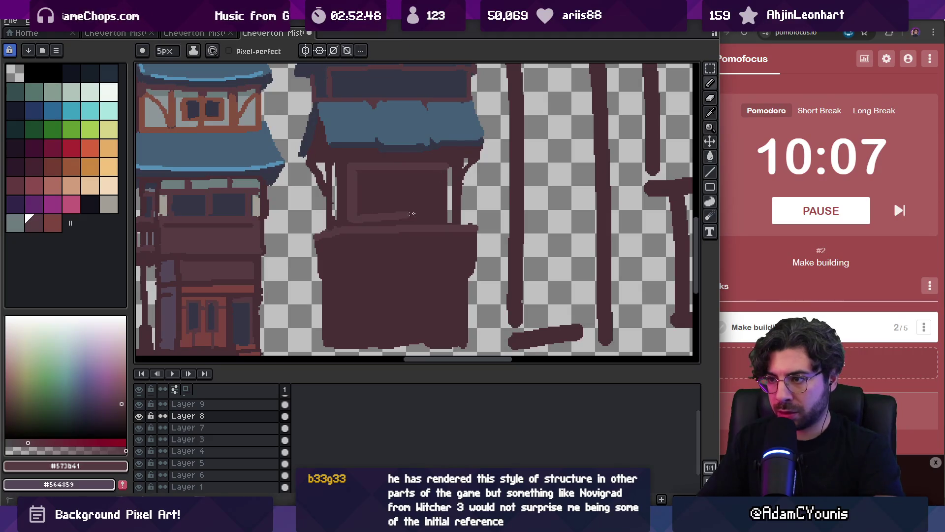
mouse_move(411, 214)
mouse_down()
mouse_move(442, 218)
mouse_move(439, 172)
mouse_up()
click(415, 194)
scroll(416, 192, down, 2)
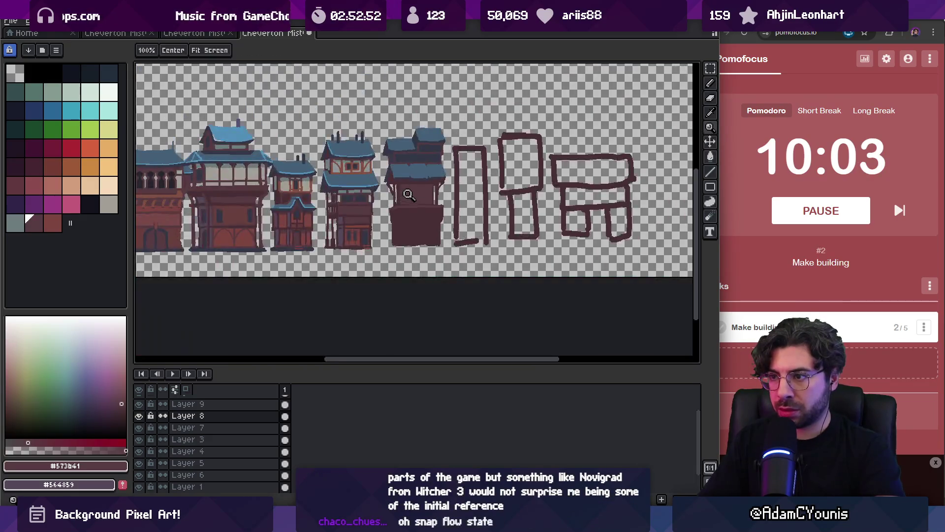
Step: Zoom and pan in on the middle building's tower base
scroll(401, 195, up, 1)
alt+click(394, 180)
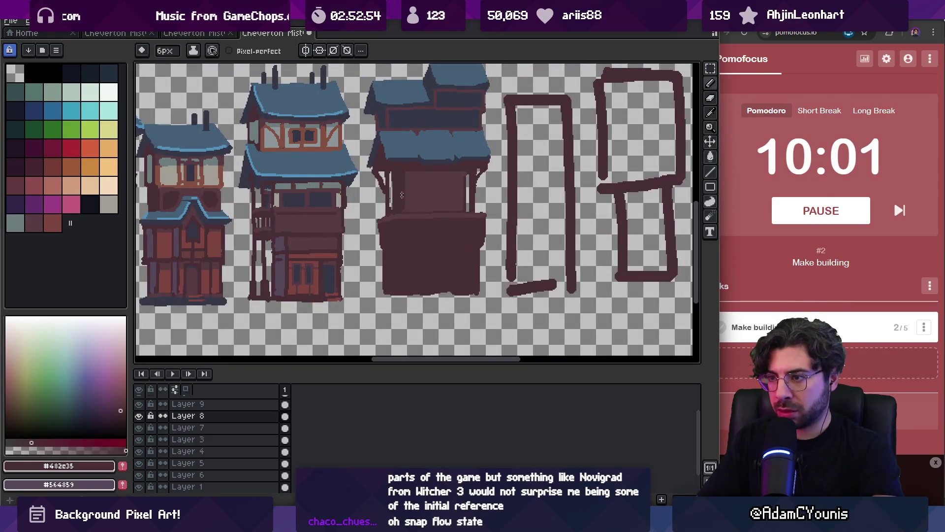
key(z)
click(443, 168)
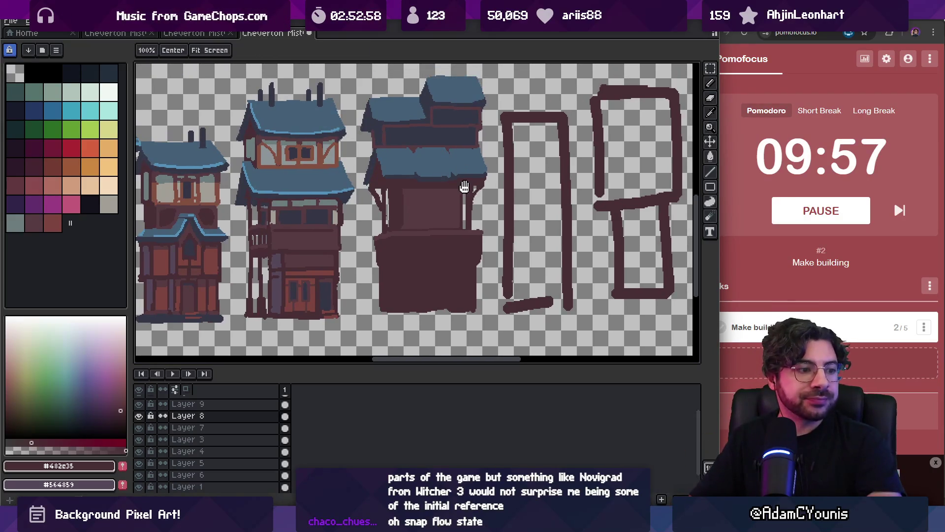
click(434, 209)
click(454, 224)
scroll(455, 224, down, 2)
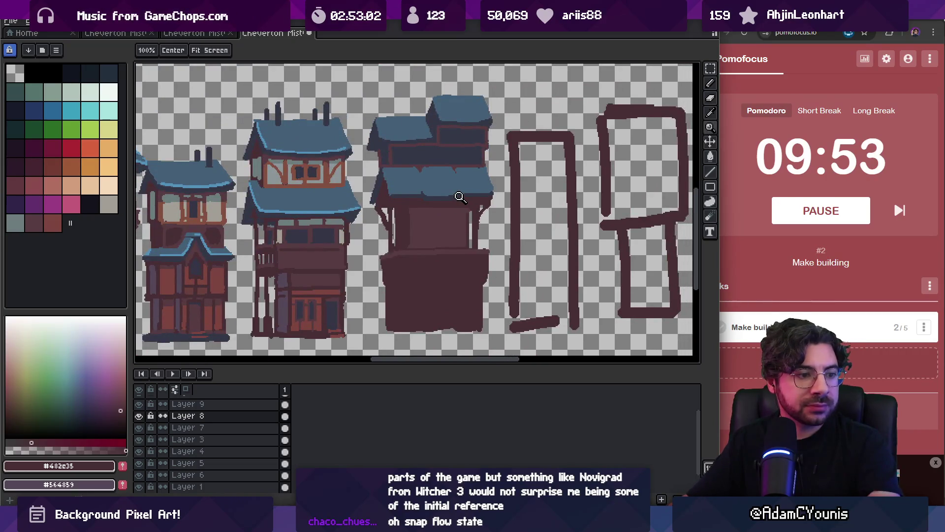
mouse_move(427, 191)
mouse_down()
mouse_move(417, 188)
mouse_move(414, 207)
mouse_move(412, 185)
mouse_up()
scroll(408, 217, up, 2)
mouse_move(427, 224)
mouse_down()
mouse_move(418, 197)
mouse_move(397, 235)
mouse_move(503, 243)
mouse_up()
Step: Draw a lighter #573b41 inset panel inside the base's dark outline beneath the ledge
key(b)
alt+click(397, 205)
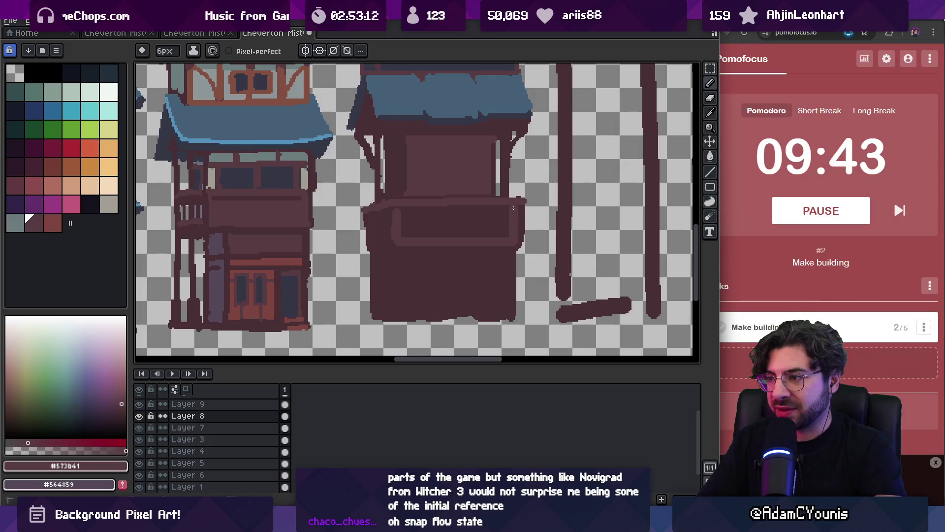
drag(407, 213, 479, 213)
scroll(458, 212, down, 3)
scroll(458, 211, up, 2)
alt+click(417, 218)
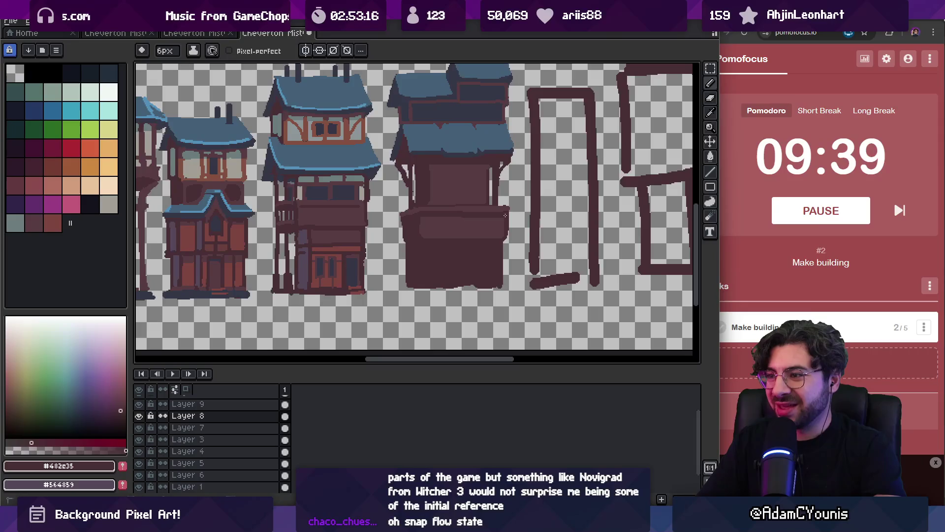
scroll(407, 207, up, 3)
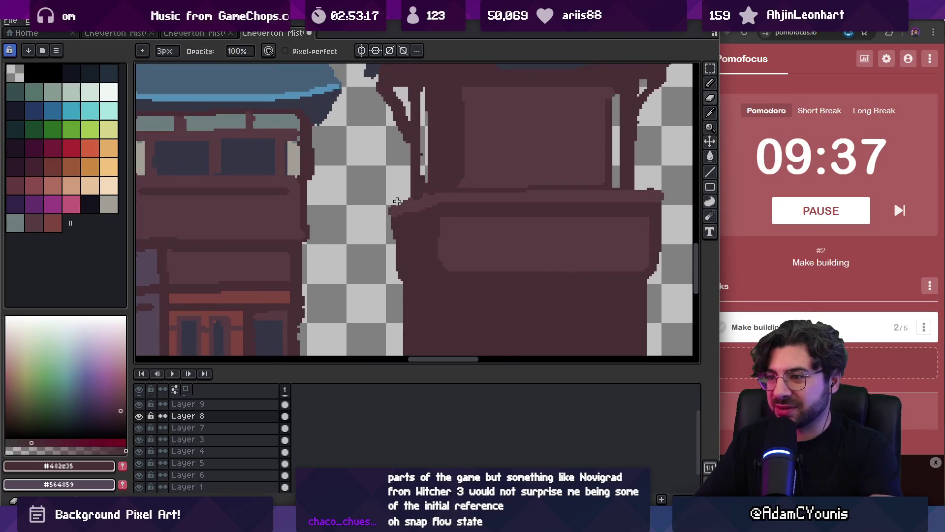
Step: Erase stray dark pixels along the base box's left edge
alt+click(426, 203)
alt+click(408, 222)
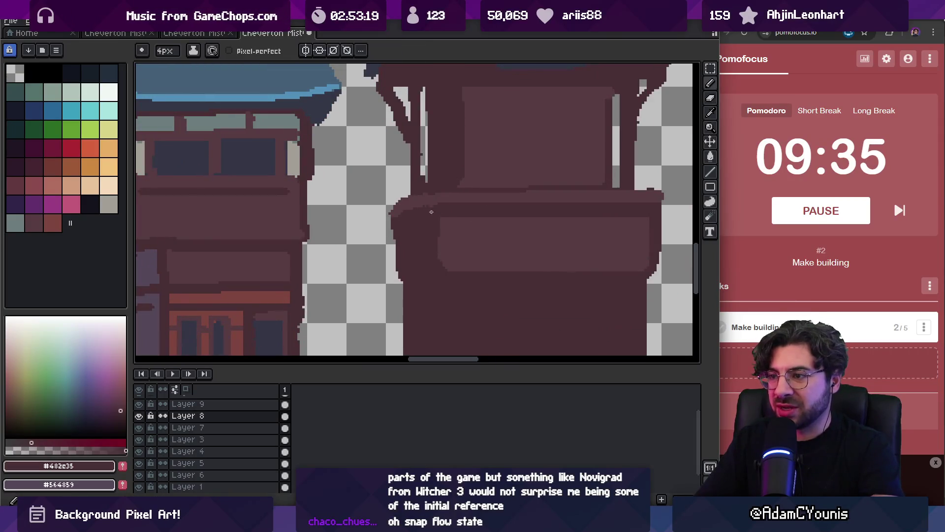
drag(393, 211, 392, 230)
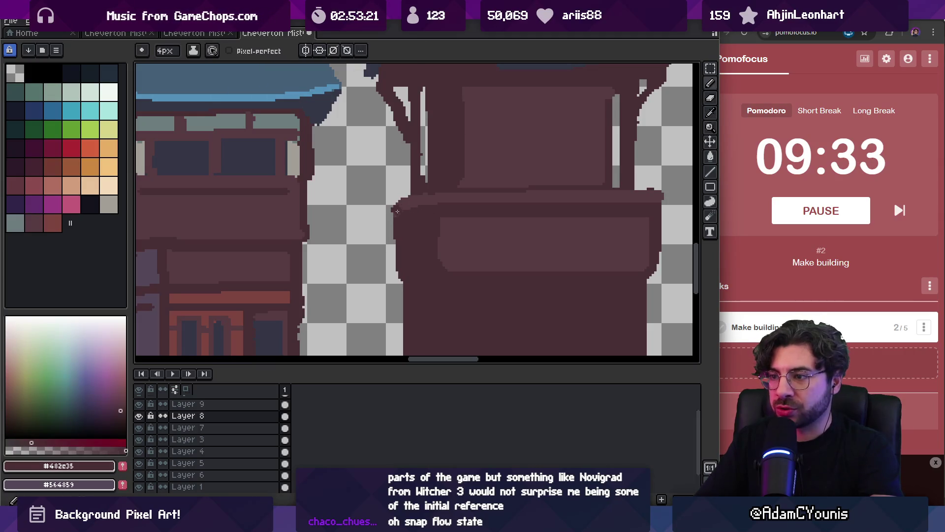
alt+click(406, 205)
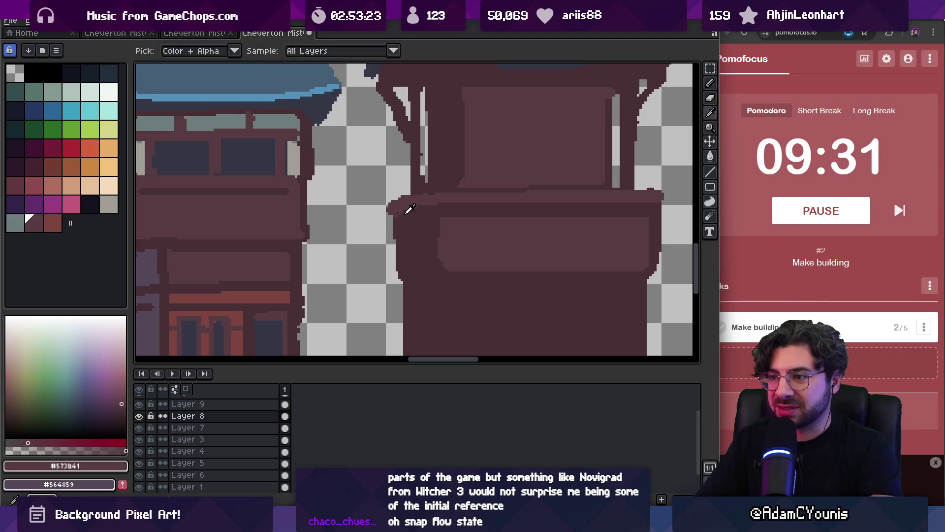
alt+click(402, 217)
scroll(425, 212, down, 3)
scroll(433, 185, up, 2)
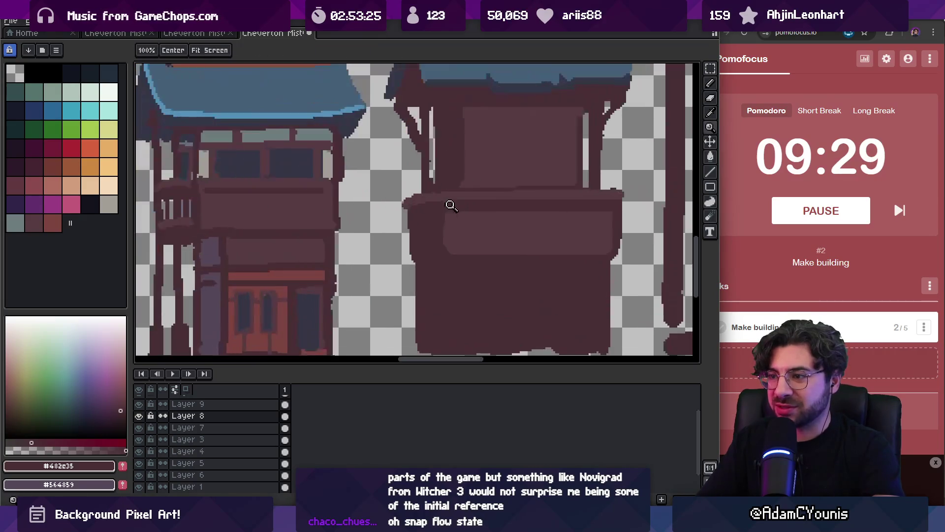
alt+click(420, 197)
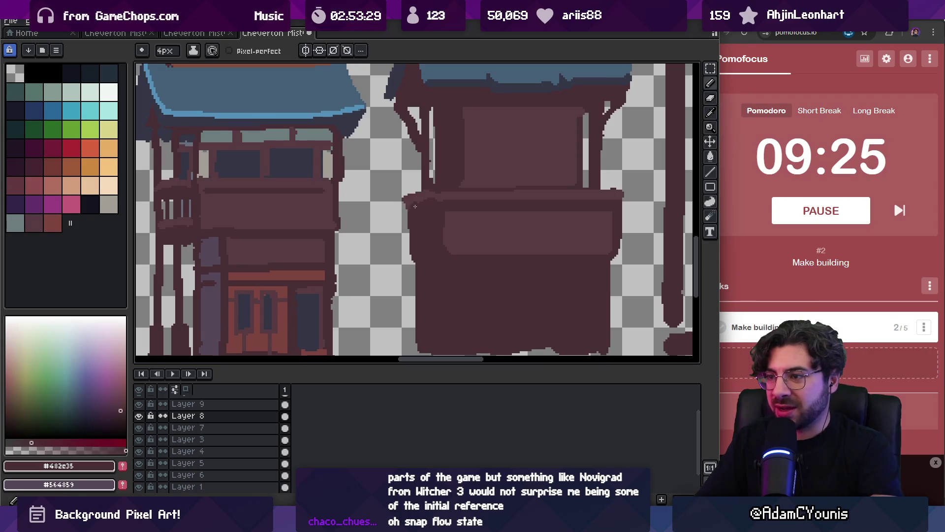
alt+click(443, 203)
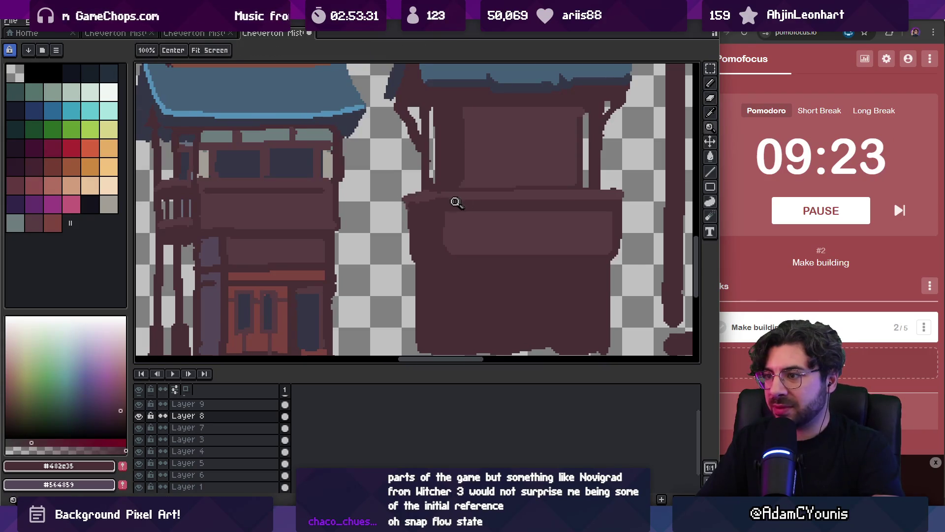
scroll(456, 200, down, 3)
scroll(468, 194, up, 2)
alt+click(430, 216)
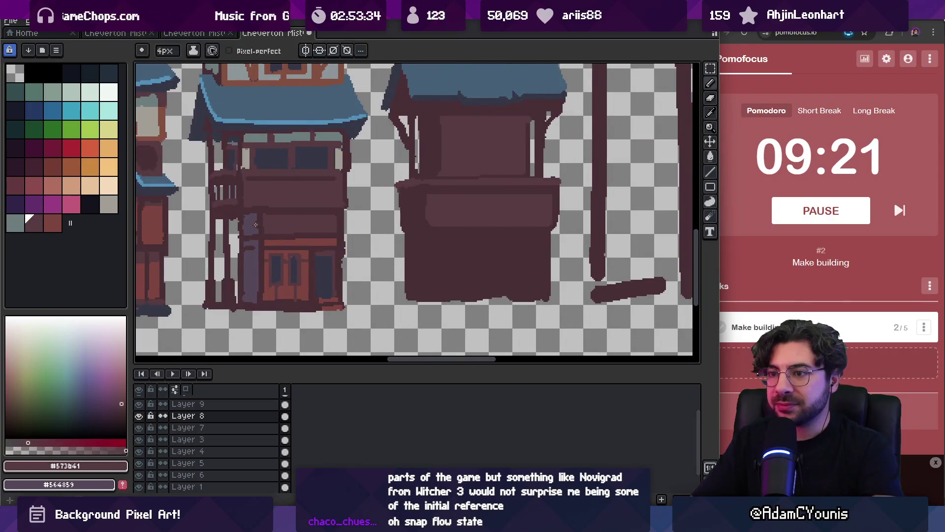
Step: Paint a #564859 post down the base's left side and fill the lower box brick red
alt+click(417, 213)
drag(409, 197, 414, 279)
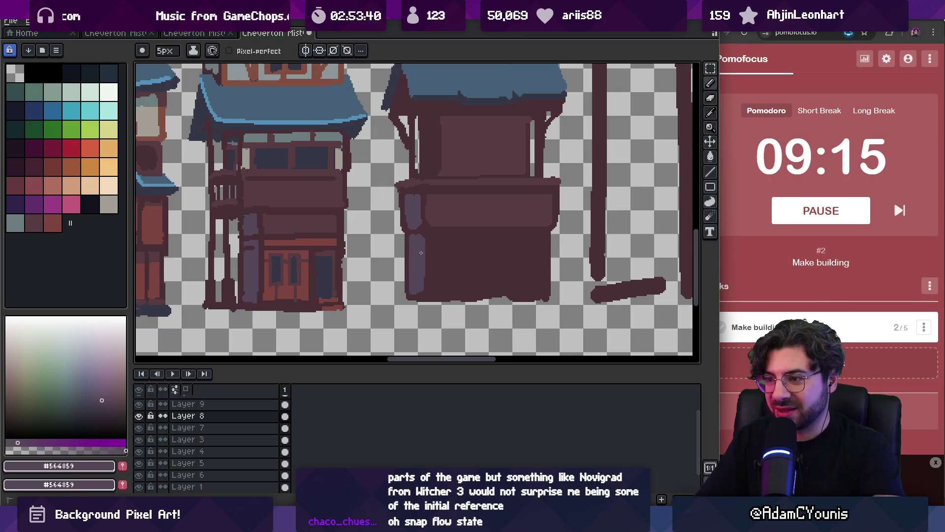
alt+click(314, 239)
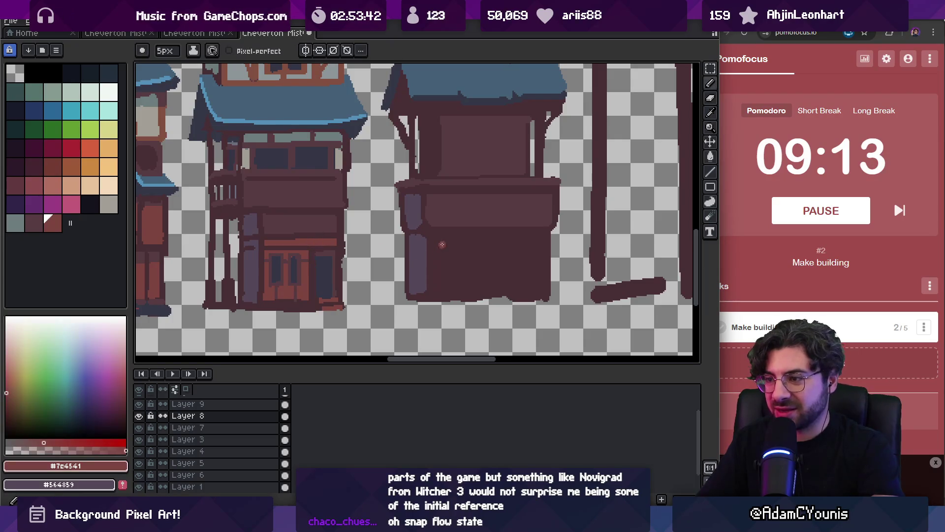
drag(437, 255, 440, 273)
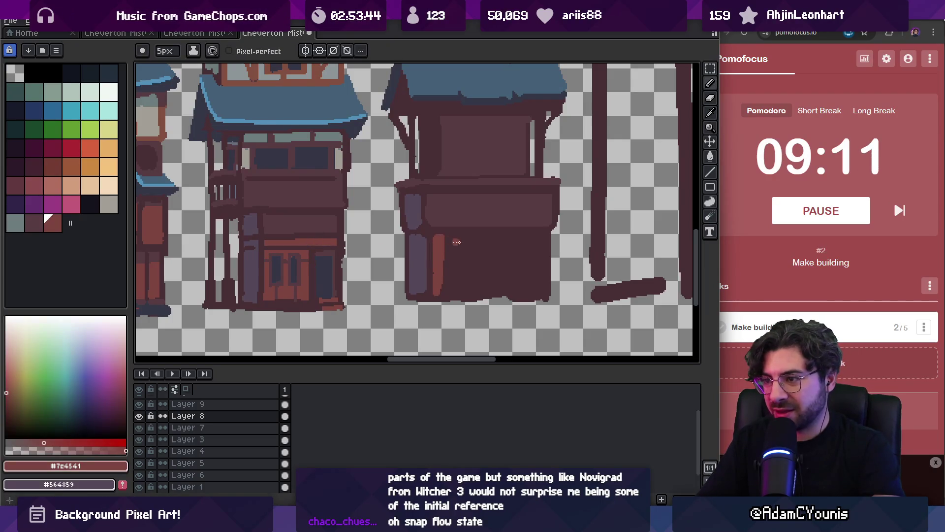
mouse_move(441, 237)
mouse_down()
mouse_move(539, 236)
mouse_move(542, 292)
mouse_move(436, 293)
mouse_up()
key(g)
click(447, 286)
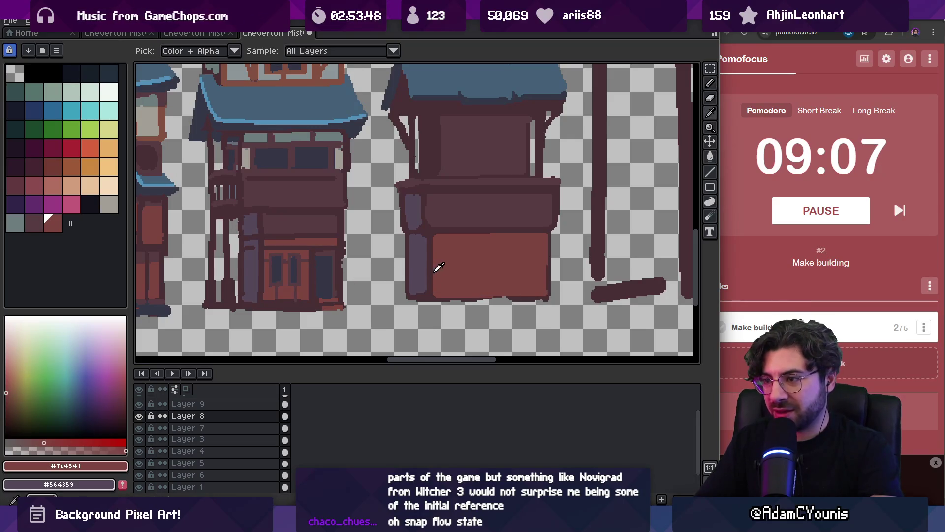
Step: Paint two dark #343645 doorways into the brick-red base
click(327, 266)
key(b)
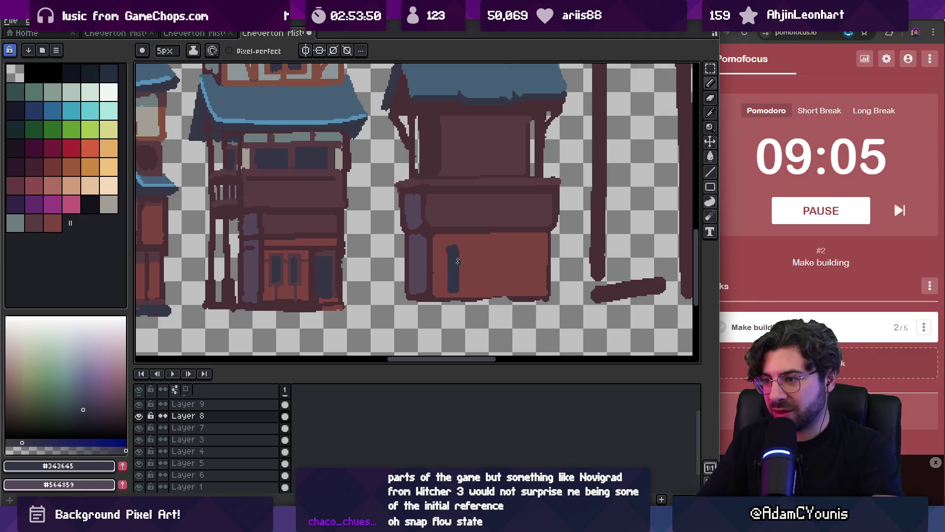
drag(458, 261, 464, 283)
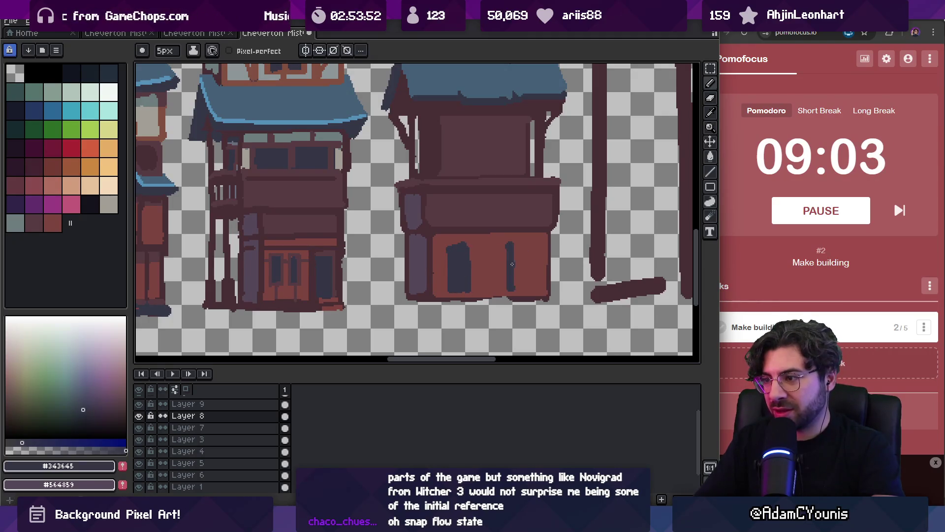
mouse_move(512, 264)
mouse_down()
mouse_move(518, 287)
mouse_move(526, 241)
mouse_move(472, 285)
mouse_up()
alt+click(492, 246)
Step: Draw dark #482c35 beam lines along the lower storey top and the upper beam
alt+click(481, 234)
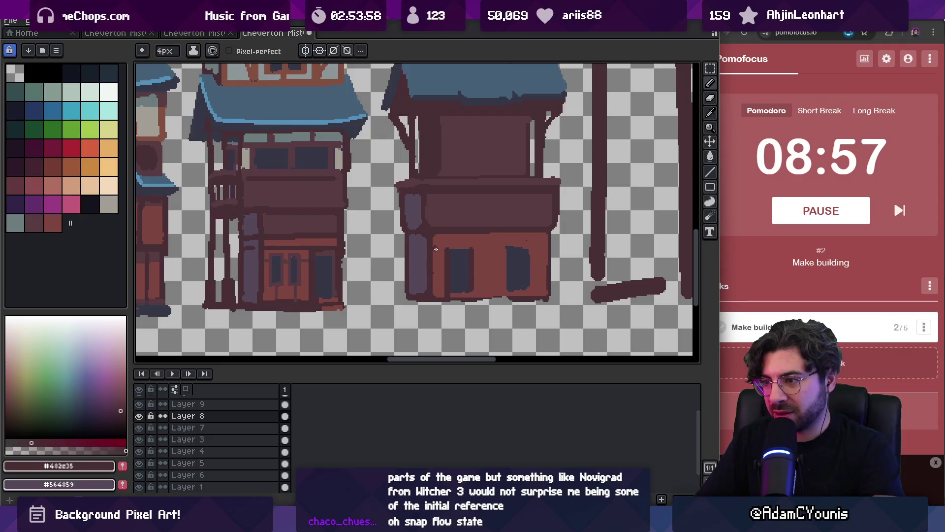
mouse_move(436, 249)
mouse_down()
mouse_move(554, 248)
mouse_move(506, 295)
mouse_up()
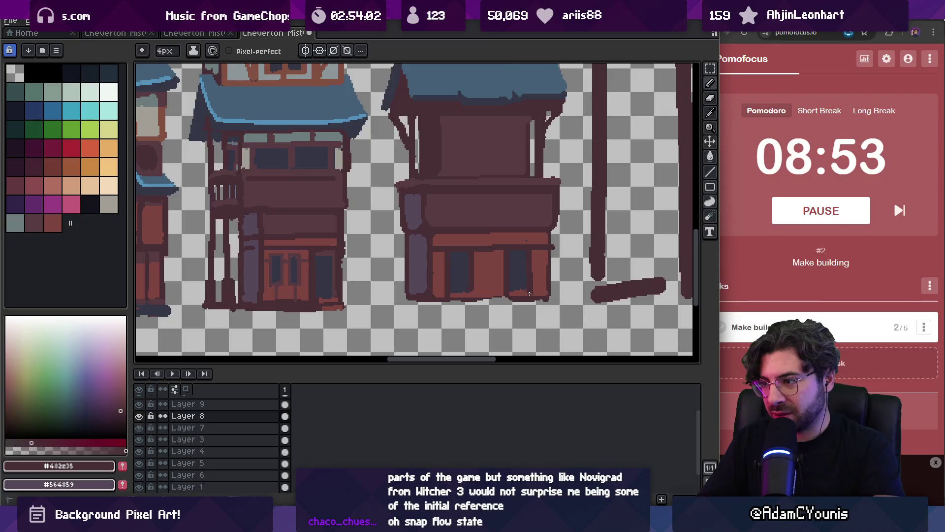
key(e)
key(b)
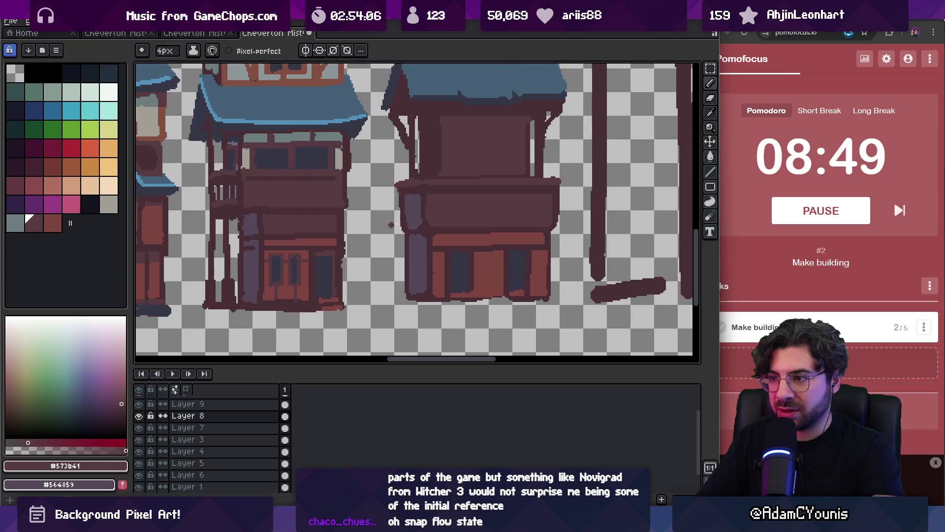
drag(408, 211, 541, 209)
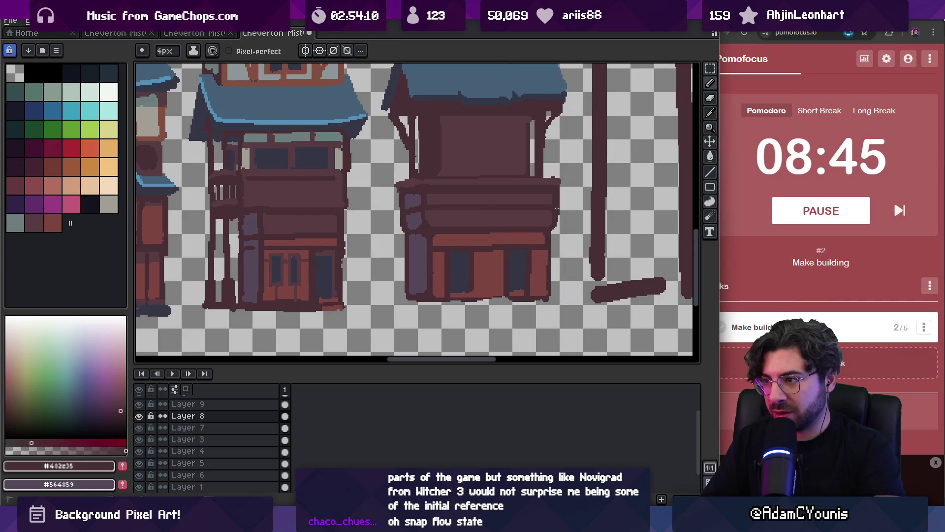
Step: Zoom in on the tower base and sample the greyish-purple #564859 post colour
key(z)
scroll(485, 206, up, 2)
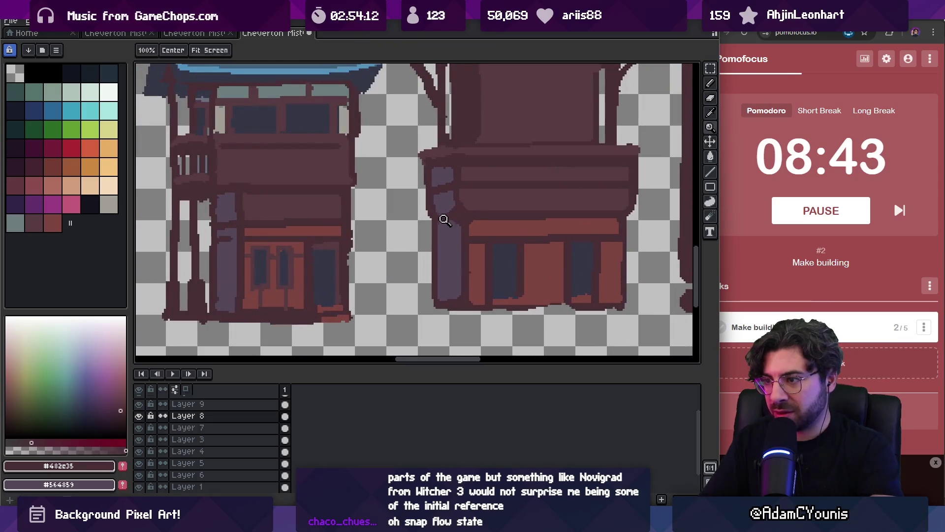
alt+click(446, 220)
scroll(442, 224, down, 2)
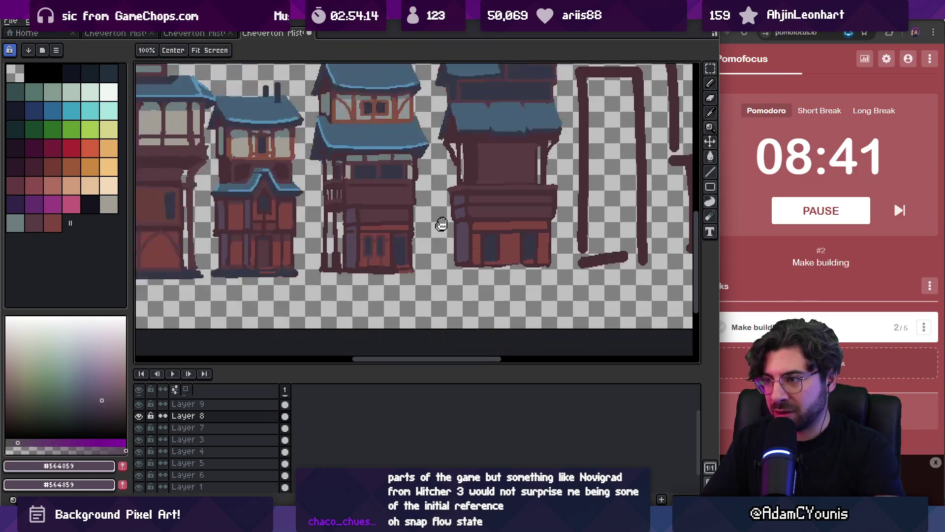
scroll(441, 224, down, 2)
scroll(451, 225, up, 3)
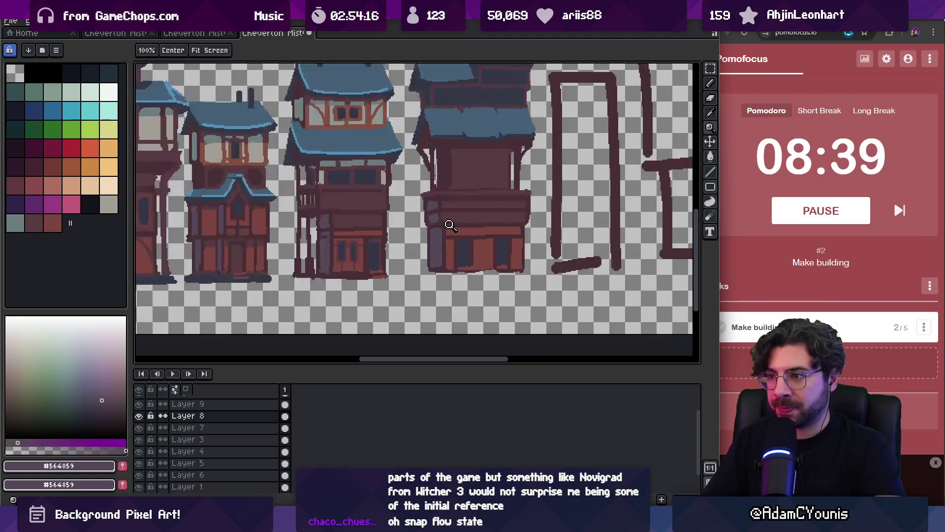
scroll(450, 225, up, 3)
scroll(433, 240, down, 1)
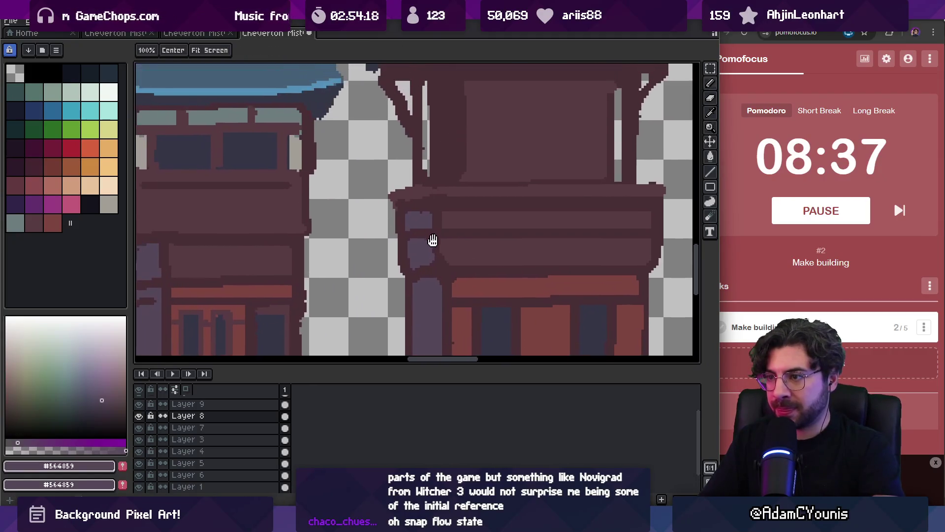
Step: Add a short greyish-purple #564859 vertical brace on the tower
scroll(421, 251, down, 2)
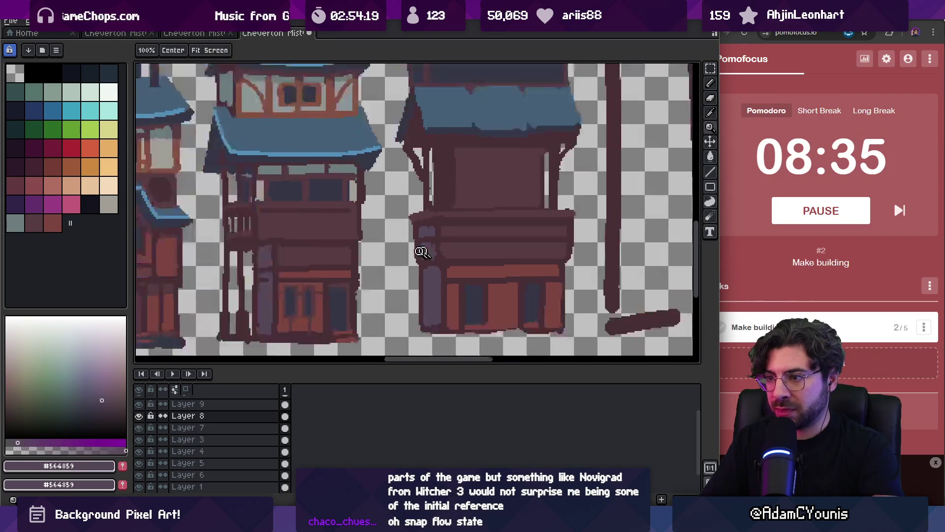
scroll(421, 252, down, 4)
scroll(434, 244, up, 2)
scroll(443, 239, up, 3)
key(i)
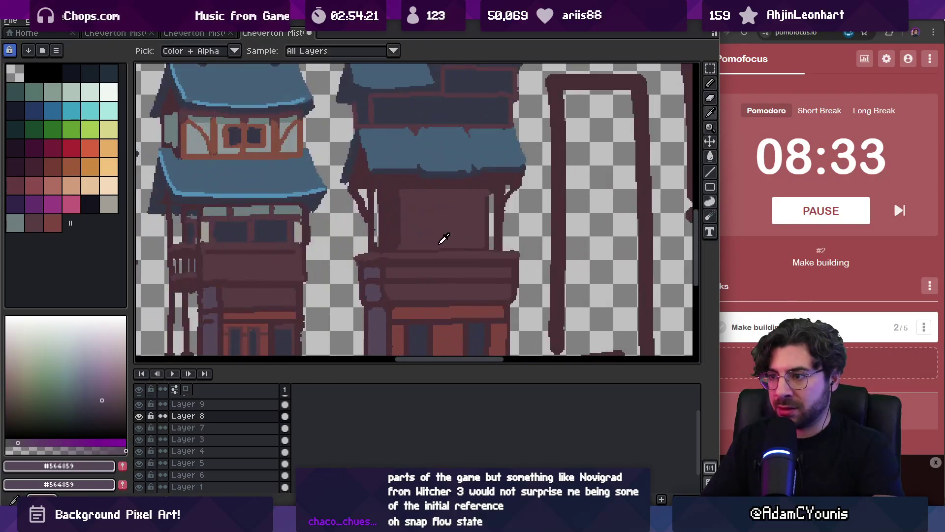
click(448, 192)
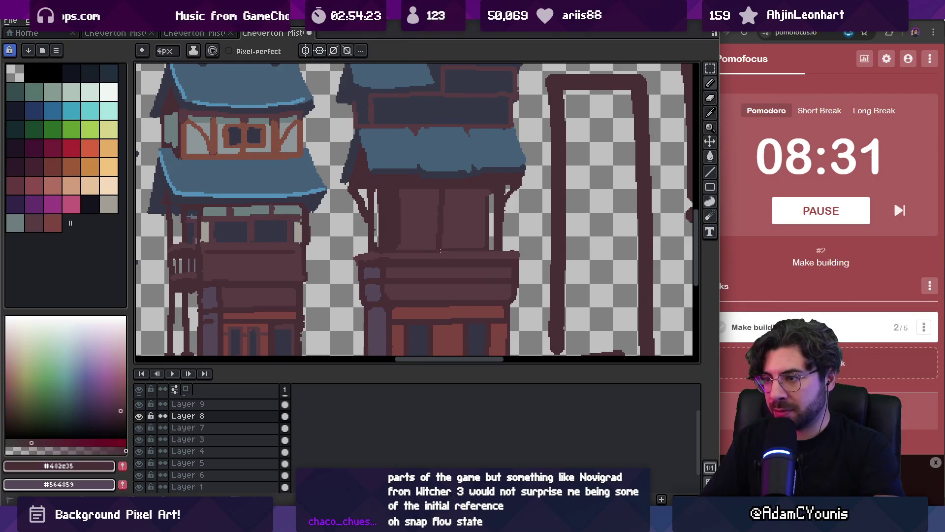
scroll(442, 236, left, 2)
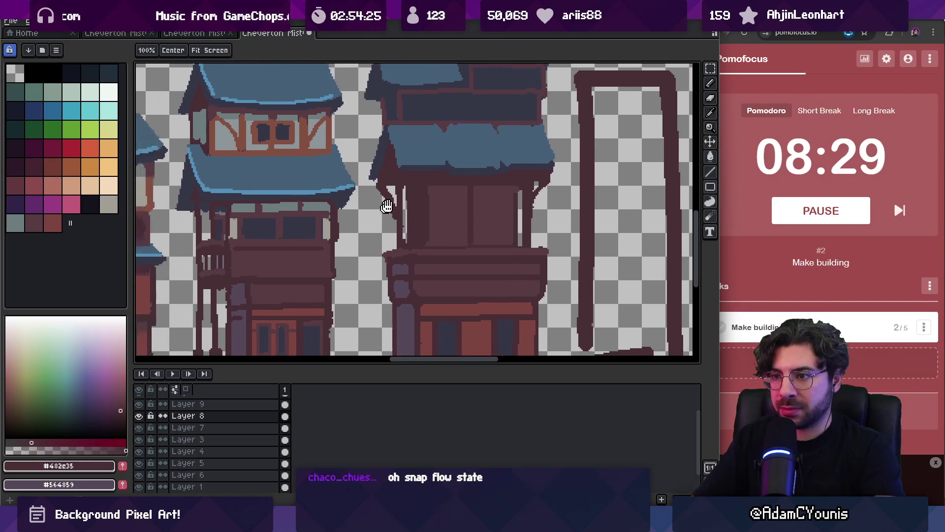
click(15, 223)
key(b)
key(b)
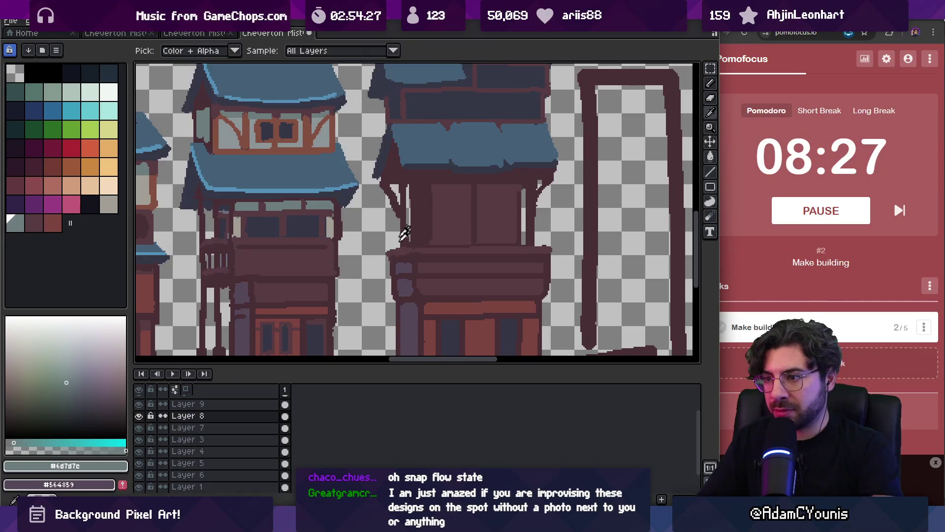
alt+click(403, 231)
mouse_move(416, 191)
mouse_down()
mouse_move(417, 230)
mouse_move(418, 190)
mouse_up()
Step: Draw a short dark-brown vertical divider through the base's light band
alt+click(449, 210)
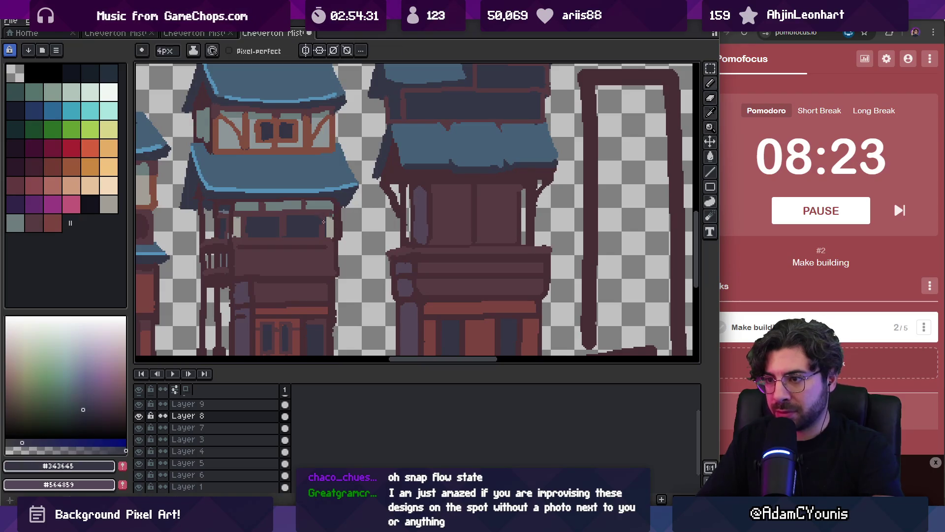
key(alt)
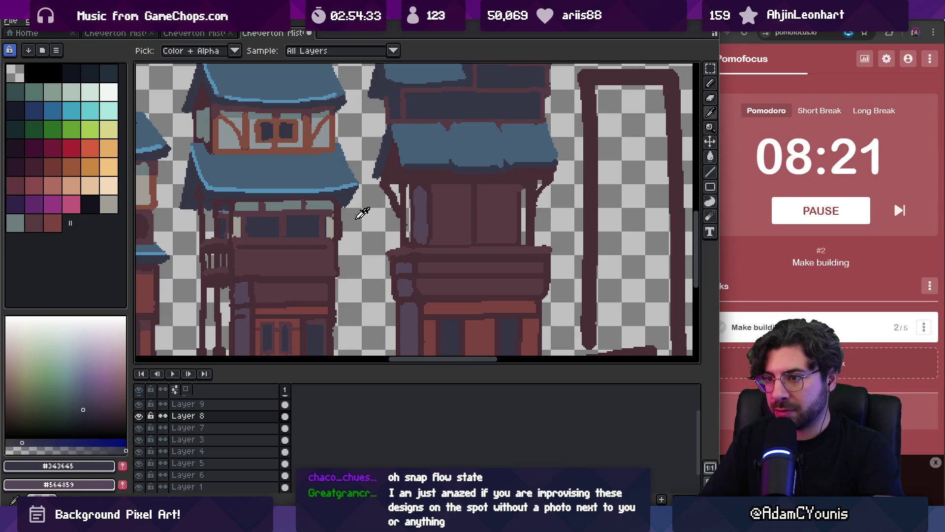
click(291, 202)
key(z)
scroll(455, 215, down, 5)
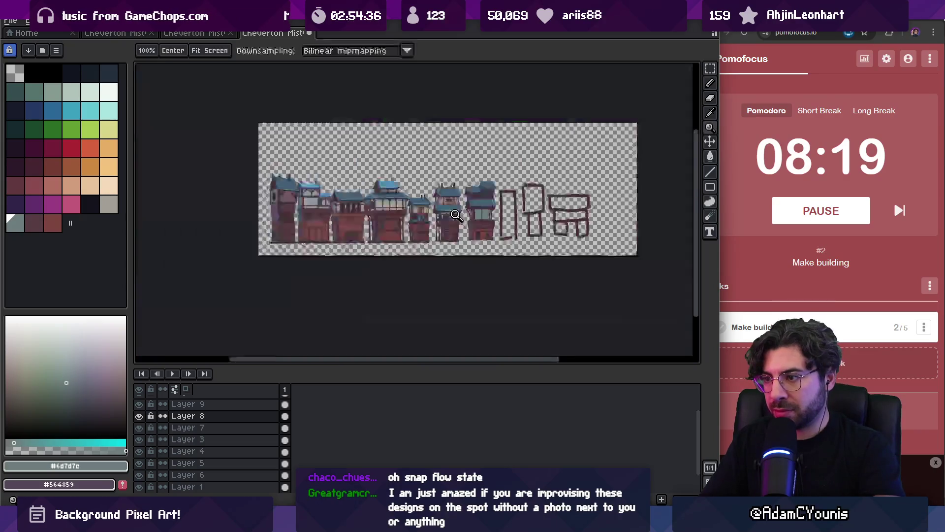
scroll(453, 212, up, 4)
scroll(420, 174, down, 1)
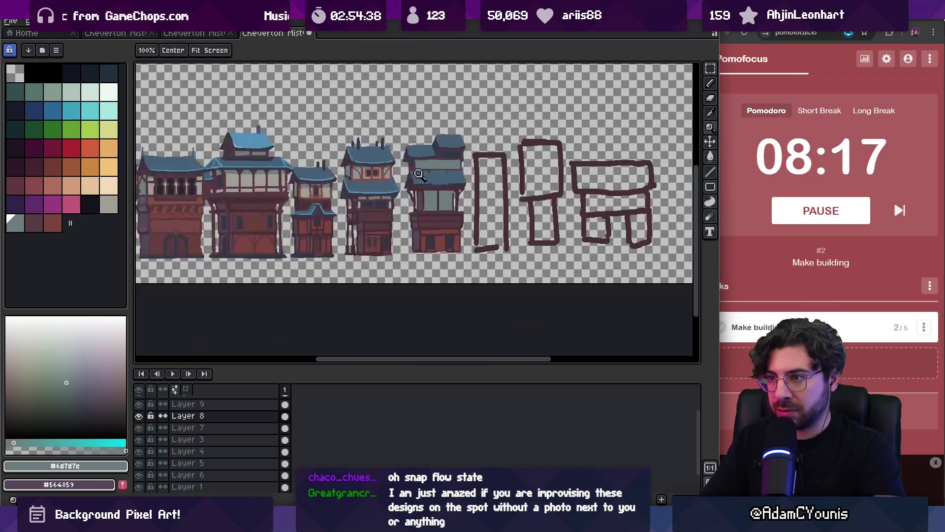
scroll(456, 184, down, 1)
scroll(475, 174, up, 4)
alt+click(458, 228)
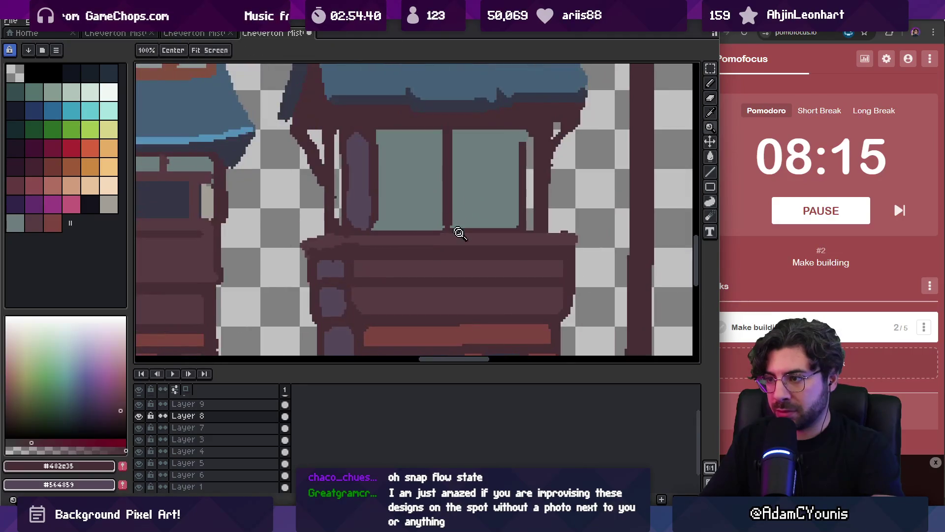
key(b)
drag(461, 195, 462, 212)
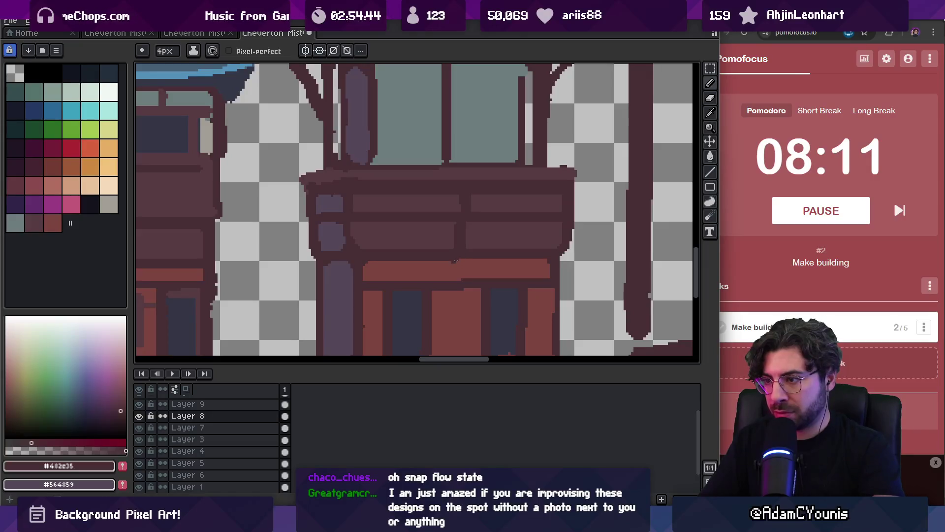
scroll(456, 211, down, 3)
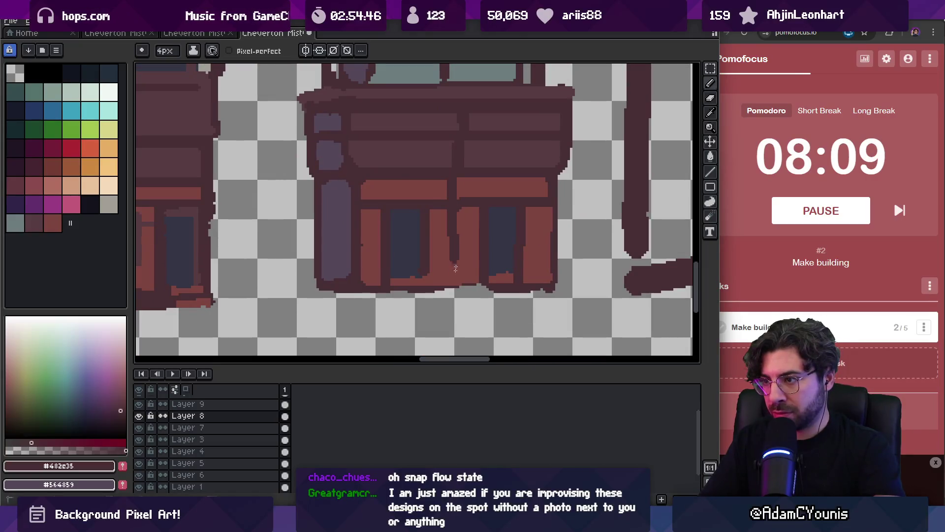
scroll(458, 257, down, 4)
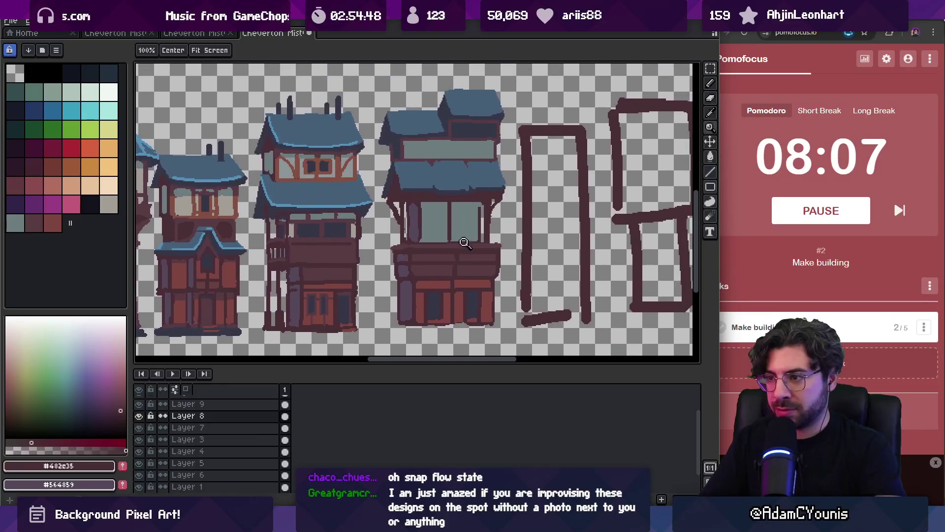
scroll(447, 207, up, 2)
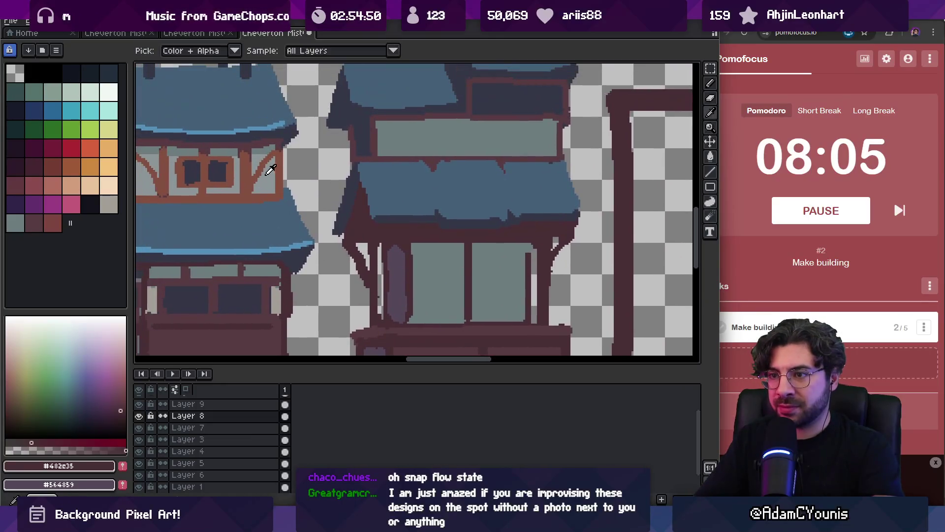
Step: Fill the lower window's panes with lighter grey-blue glass using a 3px brush
alt+click(271, 169)
key(minus)
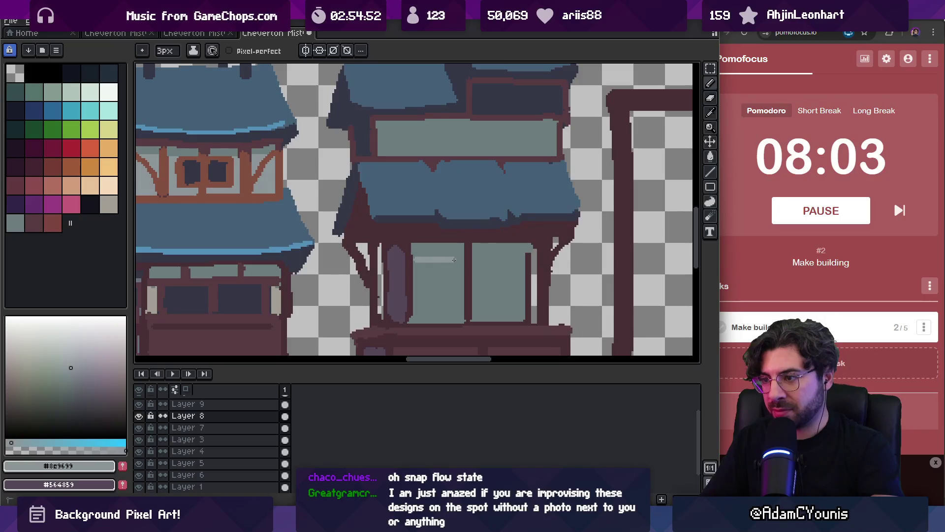
key(ctrl+z)
drag(415, 271, 524, 272)
key(g)
click(498, 296)
click(439, 296)
alt+click(526, 253)
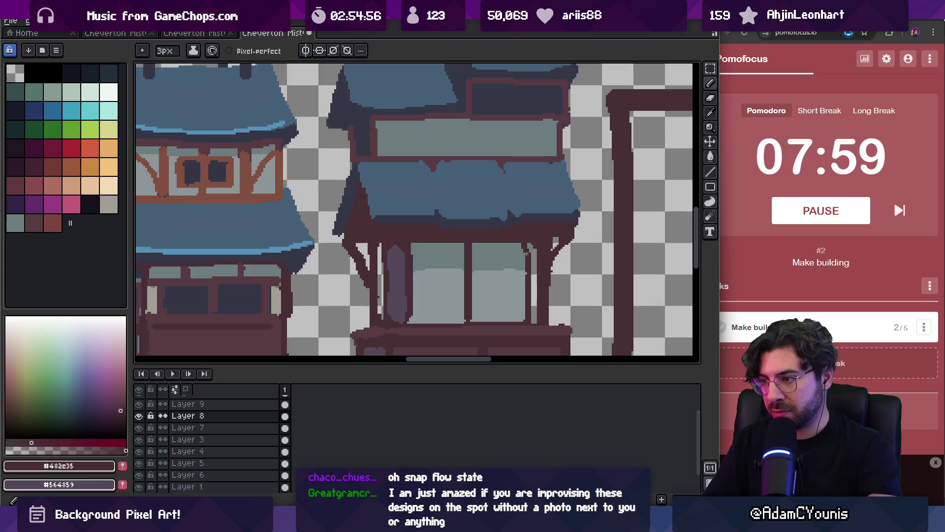
Step: Lighten the upper window band with grey-blue strokes and fills
key(z)
scroll(492, 237, down, 5)
scroll(481, 239, up, 4)
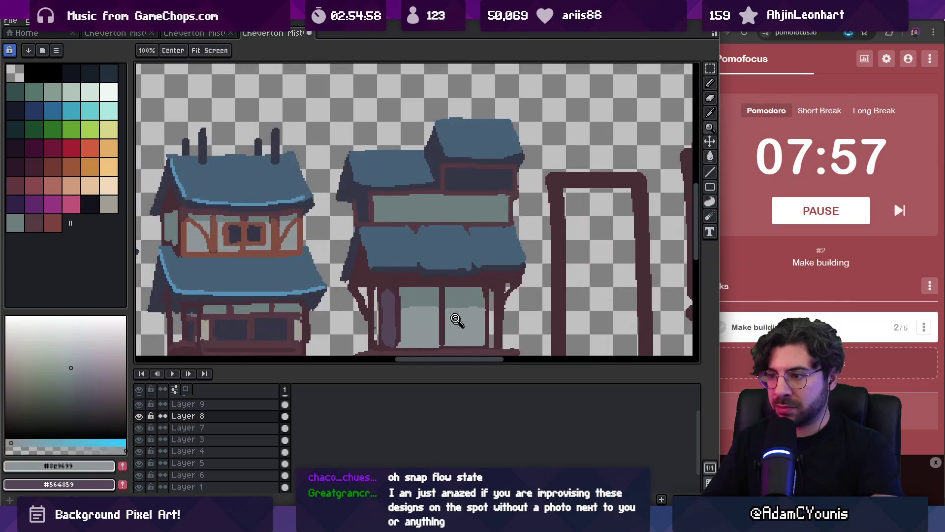
key(b)
drag(473, 212, 507, 207)
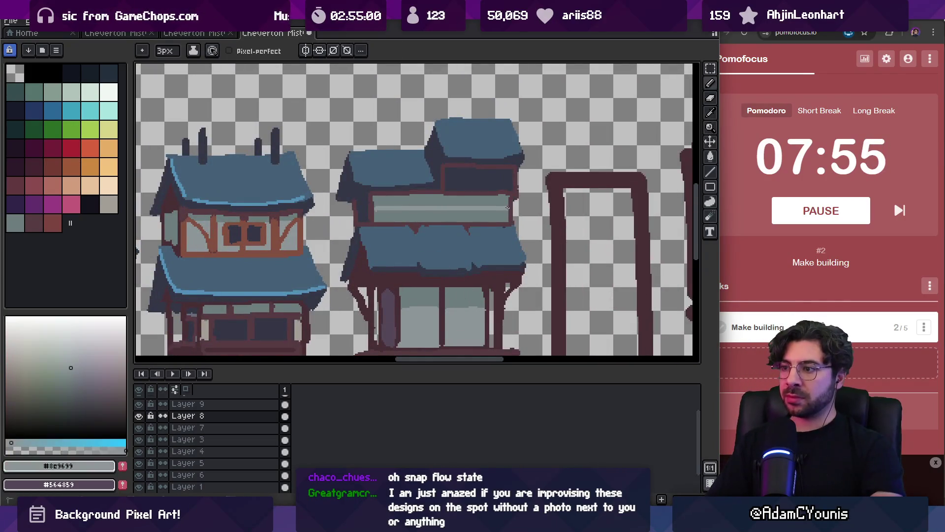
key(g)
click(473, 213)
key(i)
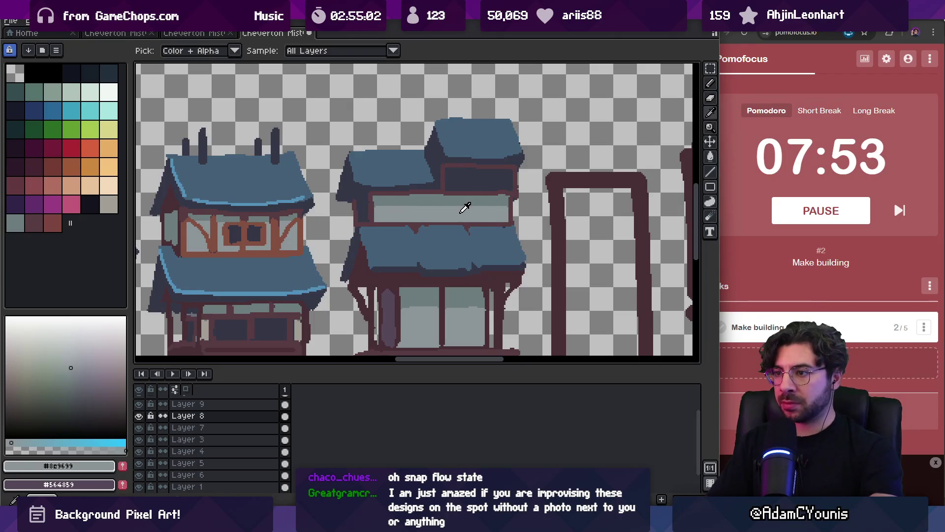
key(b)
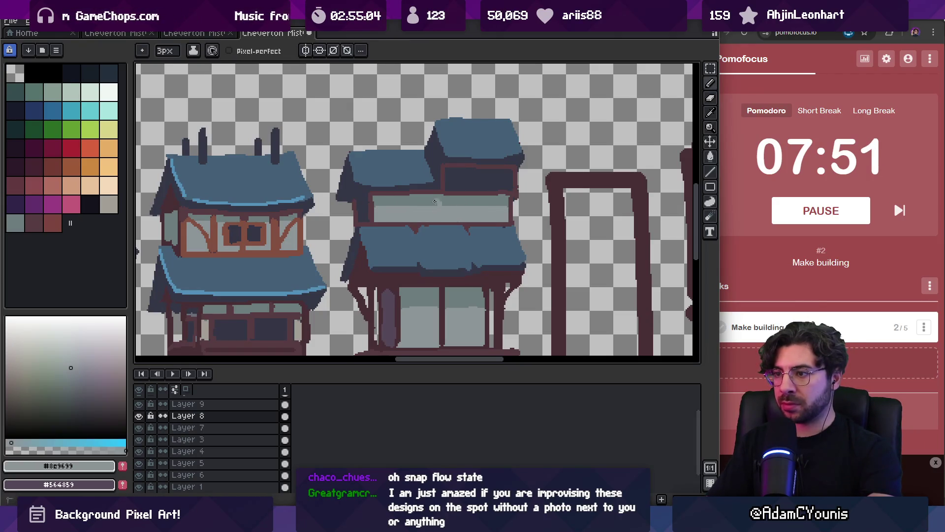
drag(435, 202, 377, 204)
key(g)
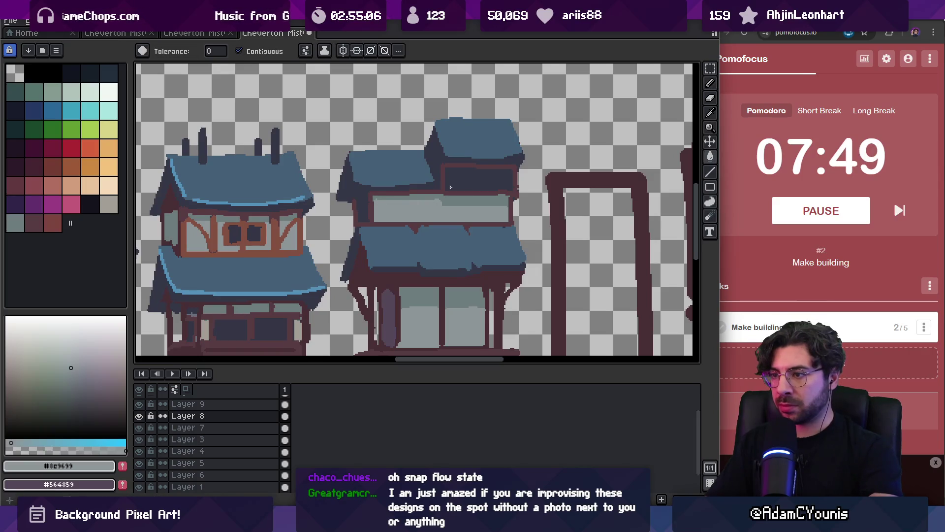
click(481, 185)
Step: Draw dark mullions dividing the upper window into panes
key(z)
scroll(499, 160, down, 5)
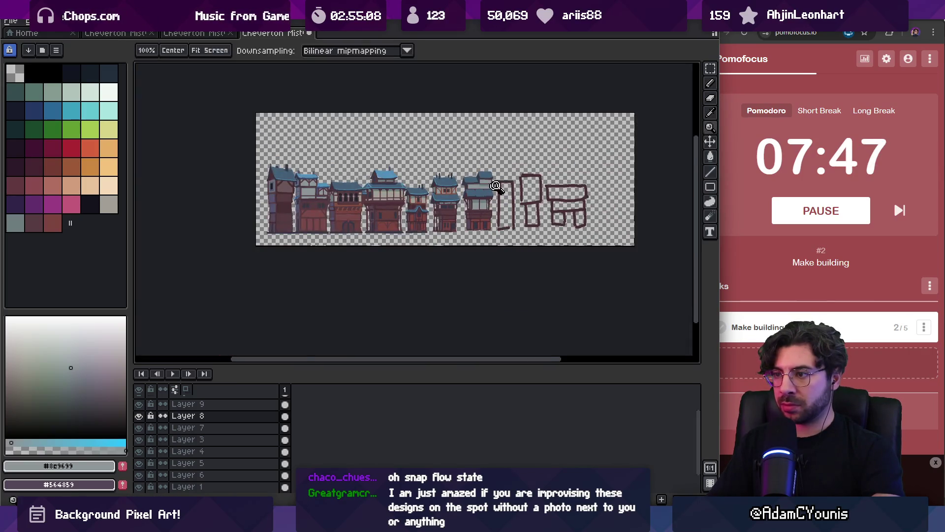
scroll(496, 187, up, 3)
alt+click(358, 197)
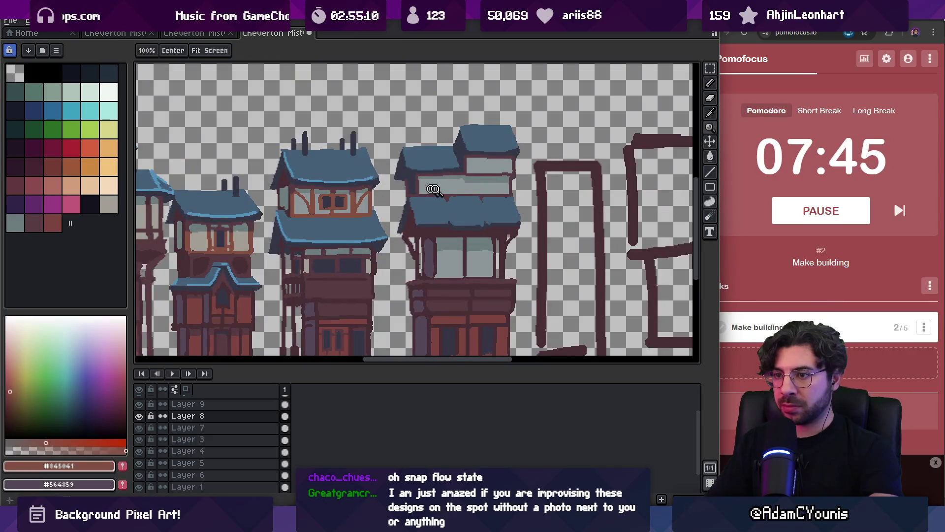
scroll(444, 190, up, 2)
key(alt)
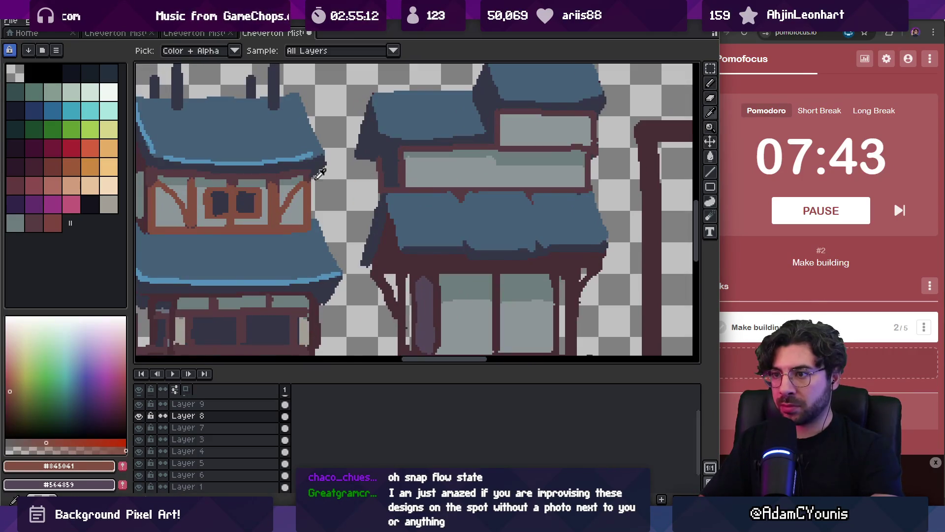
alt+click(321, 174)
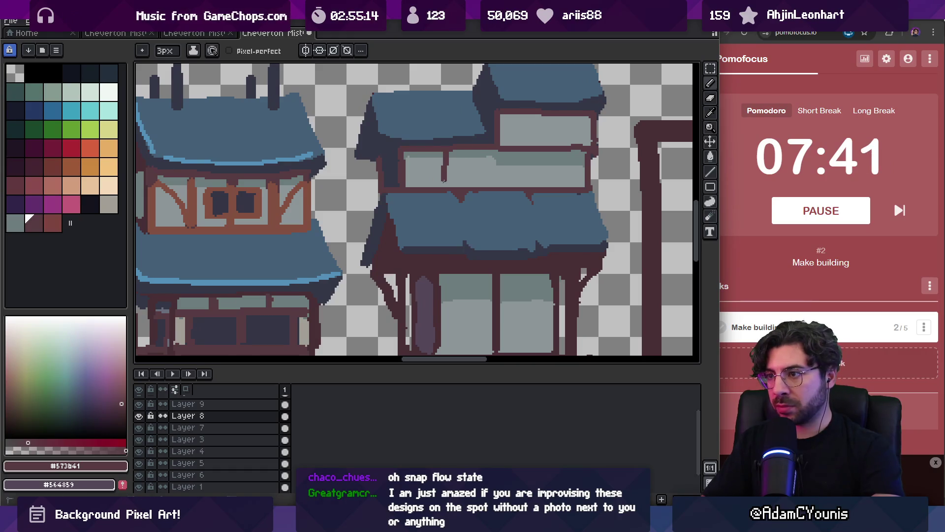
drag(444, 181, 448, 187)
drag(494, 151, 496, 176)
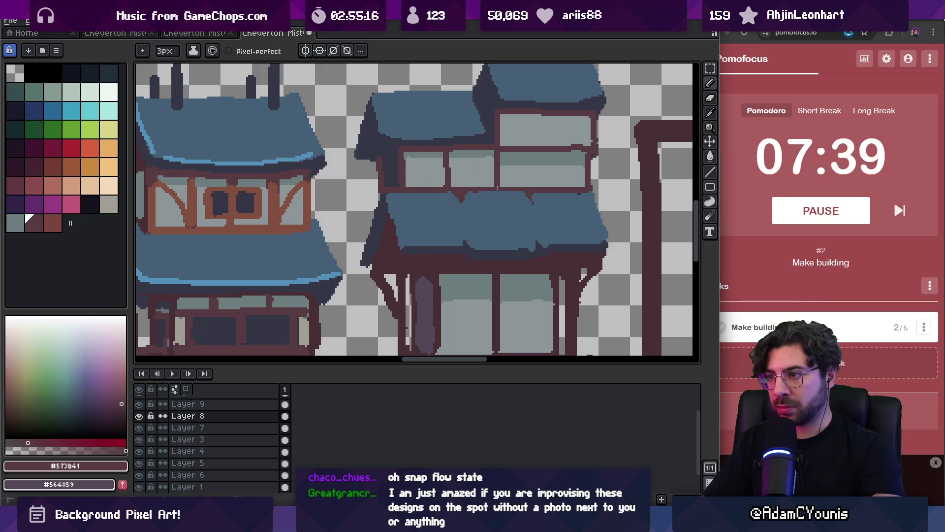
drag(551, 138, 543, 183)
key(z)
scroll(542, 187, down, 4)
Step: Draw dark diagonal timber braces and a crossbar in the large window
scroll(490, 192, up, 4)
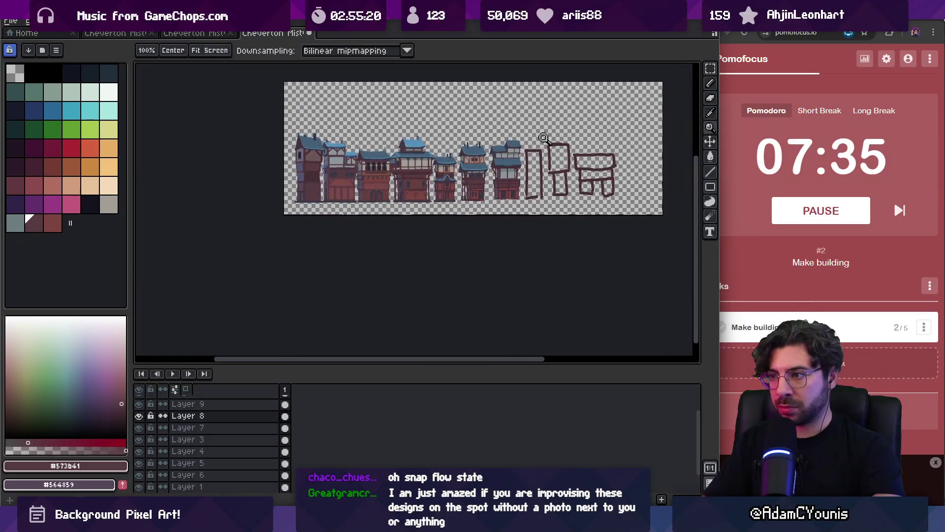
key(b)
alt+click(477, 186)
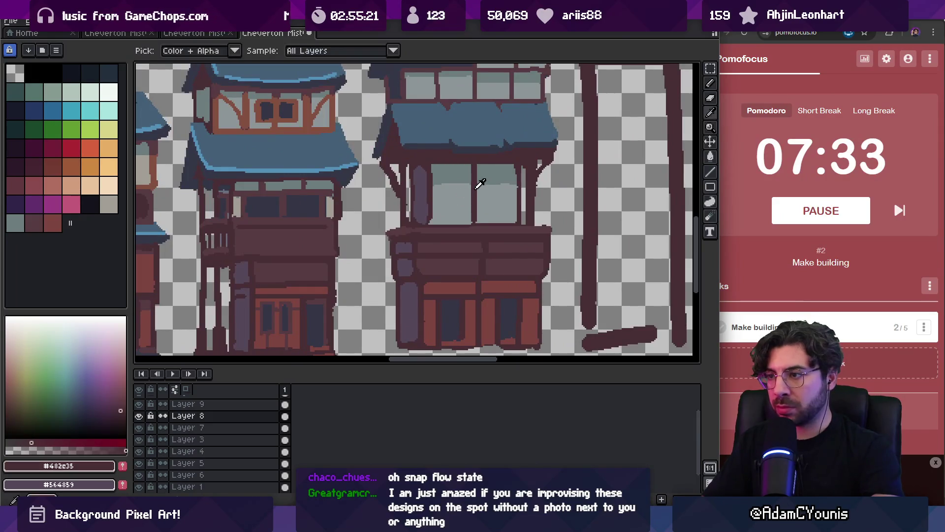
drag(433, 167, 452, 188)
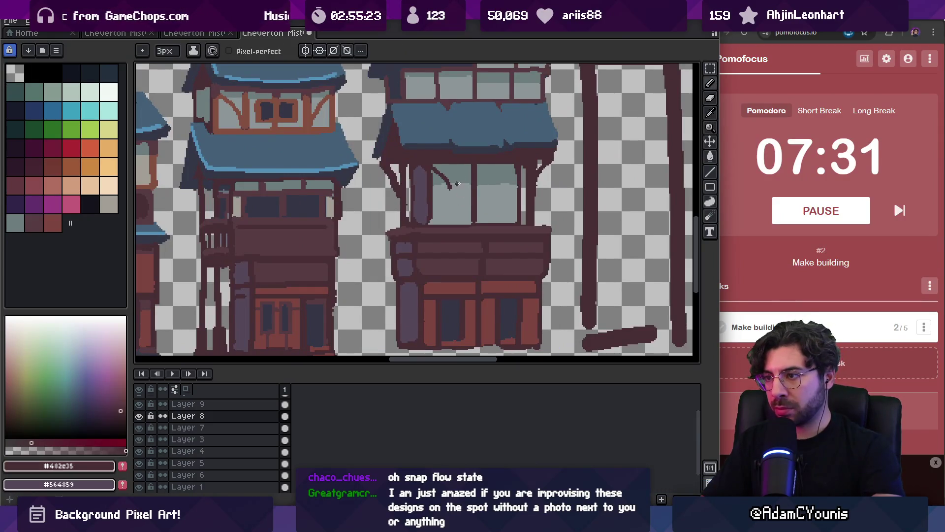
key(ctrl+z)
key(plus)
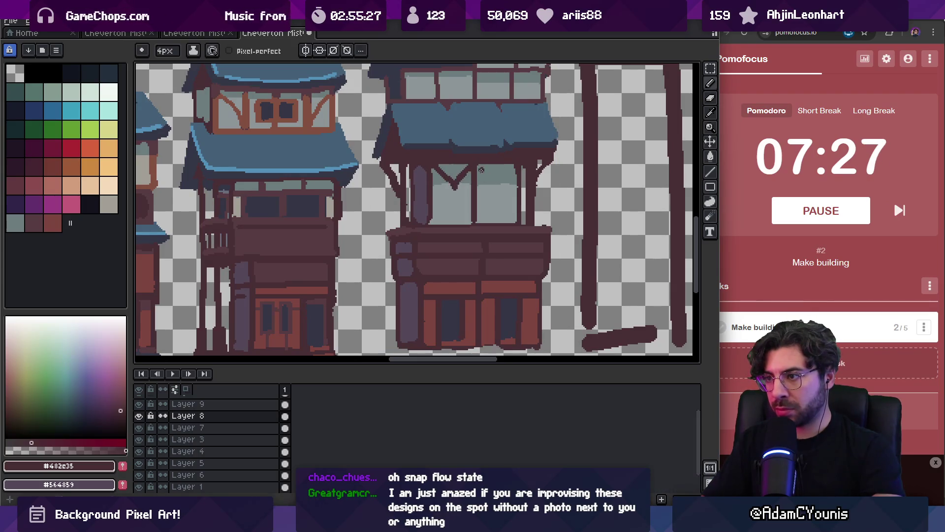
drag(480, 168, 496, 185)
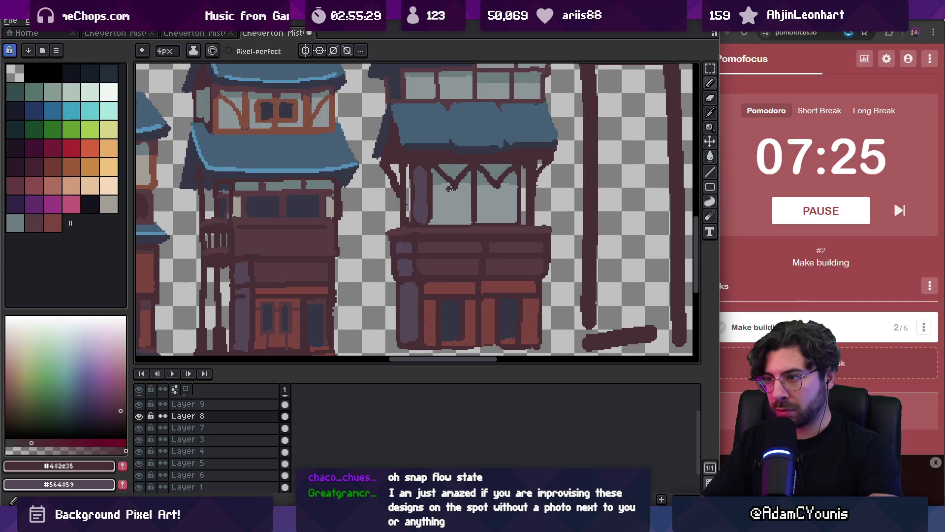
scroll(457, 190, up, 1)
key(minus)
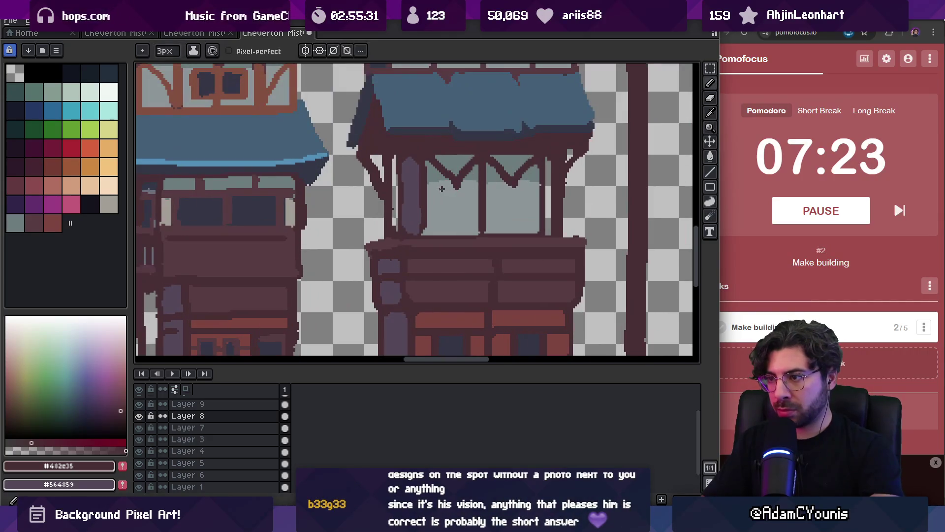
mouse_move(438, 189)
mouse_down()
mouse_move(473, 190)
mouse_move(466, 235)
mouse_move(440, 235)
mouse_up()
mouse_move(510, 188)
mouse_down()
mouse_move(528, 192)
mouse_move(497, 235)
mouse_up()
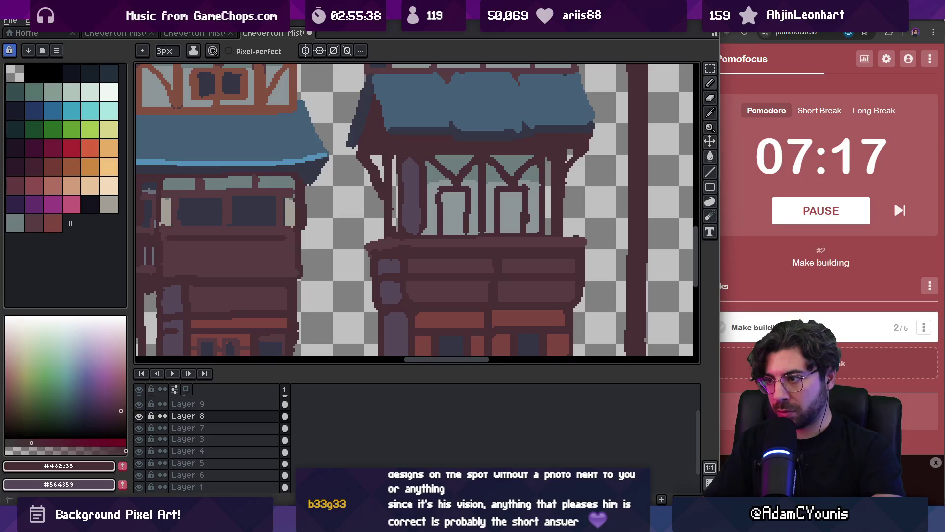
Step: Fill the two inner panes dark and pencil a small dark window in the upper band
alt+click(526, 225)
key(g)
click(465, 206)
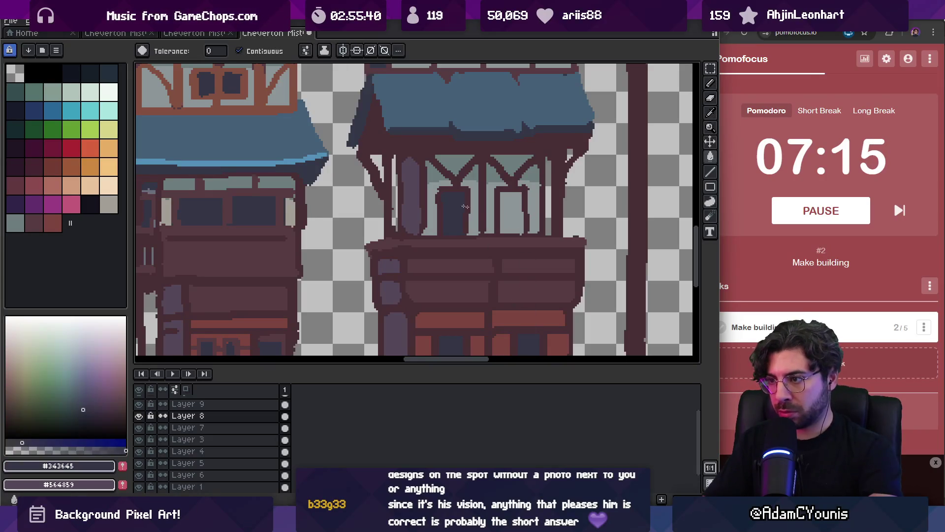
click(507, 207)
key(z)
scroll(507, 200, down, 5)
scroll(495, 163, up, 2)
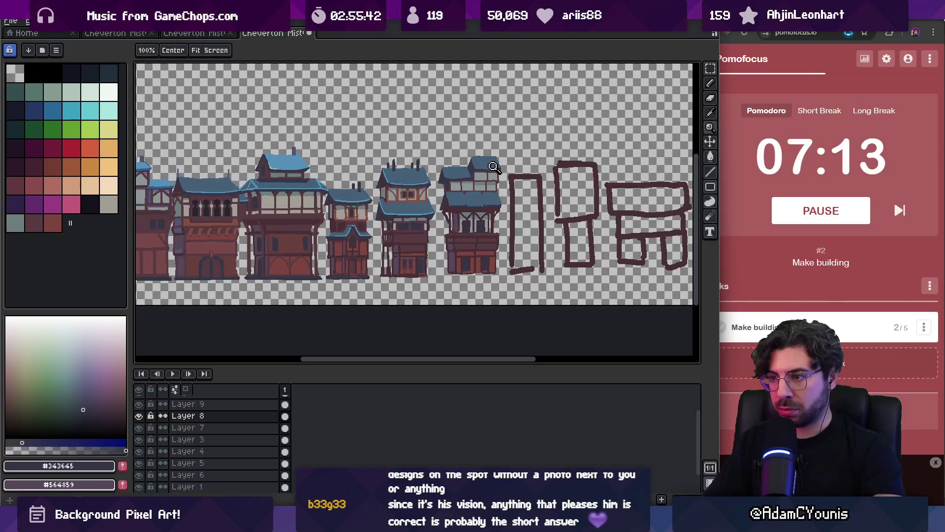
scroll(493, 167, up, 1)
scroll(481, 170, up, 1)
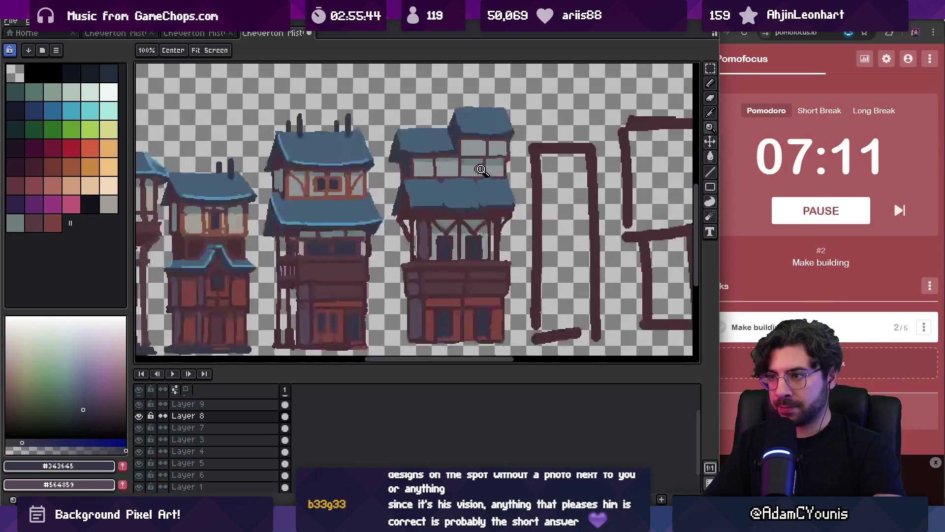
scroll(482, 170, up, 1)
key(b)
mouse_move(459, 157)
mouse_down()
mouse_move(459, 177)
mouse_move(462, 157)
mouse_up()
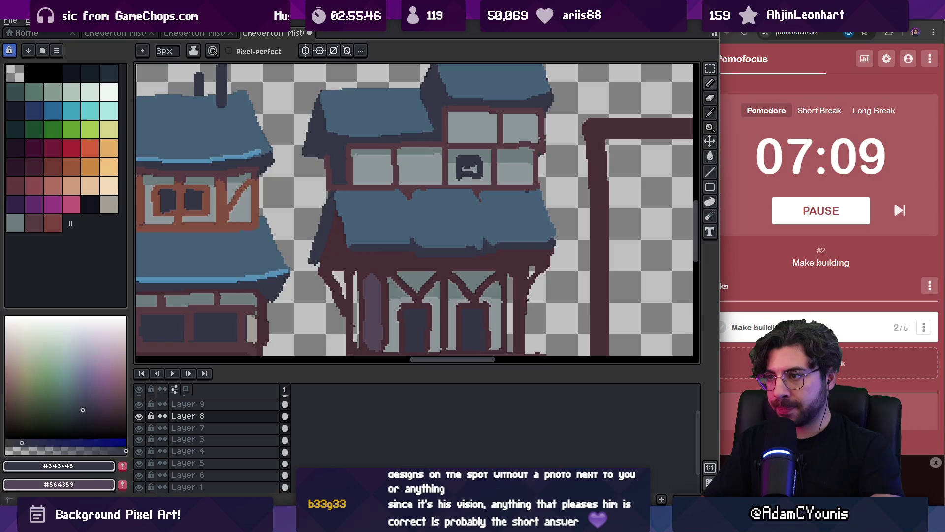
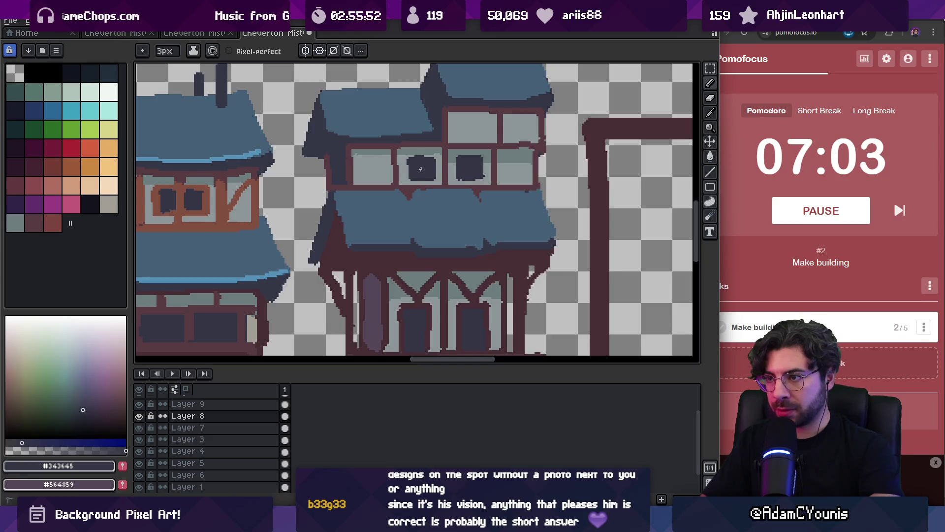
Step: Bucket-fill the middle townhouse's right upper window pane with the sampled dark window colour
alt+click(404, 148)
key(g)
click(403, 165)
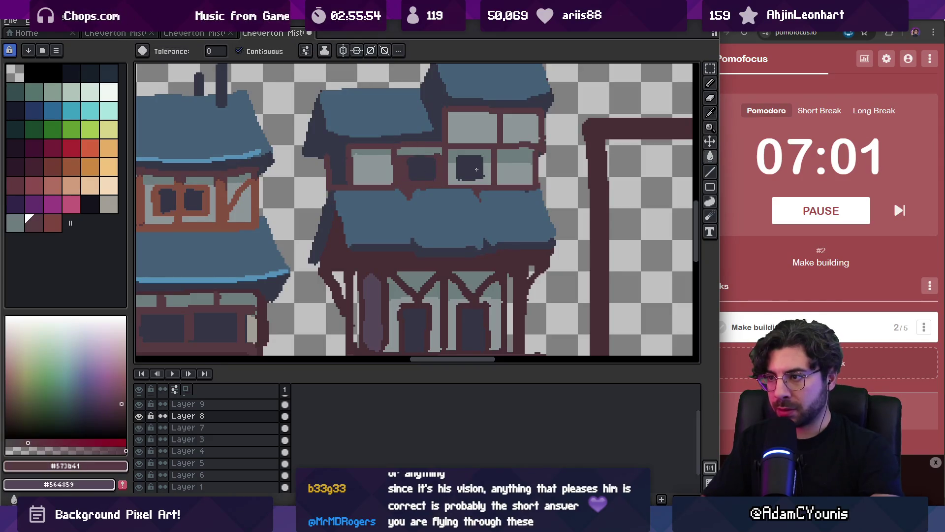
Step: Zoom back in on the middle townhouse and pick the dark timber colour for the pencil
key(z)
scroll(477, 169, down, 4)
click(463, 170)
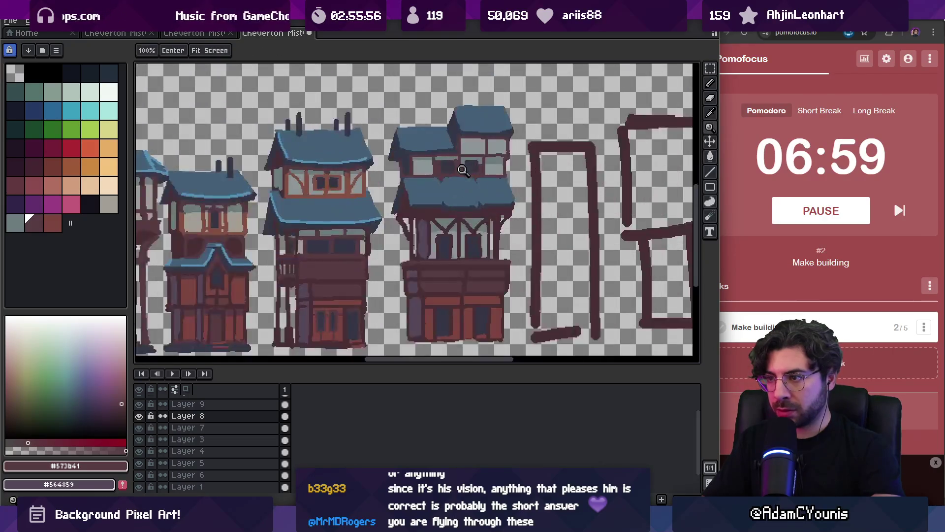
click(463, 169)
key(b)
alt+click(454, 139)
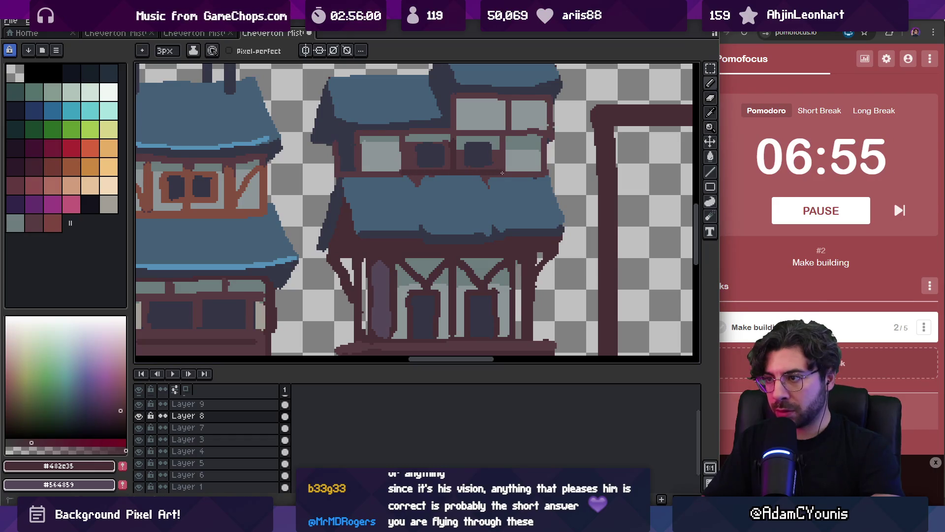
key(z)
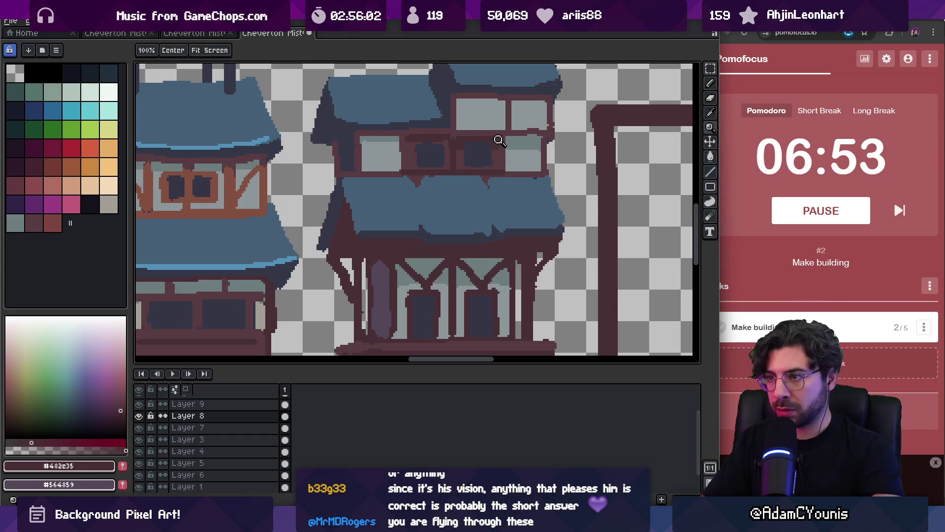
scroll(502, 133, down, 5)
scroll(507, 129, up, 6)
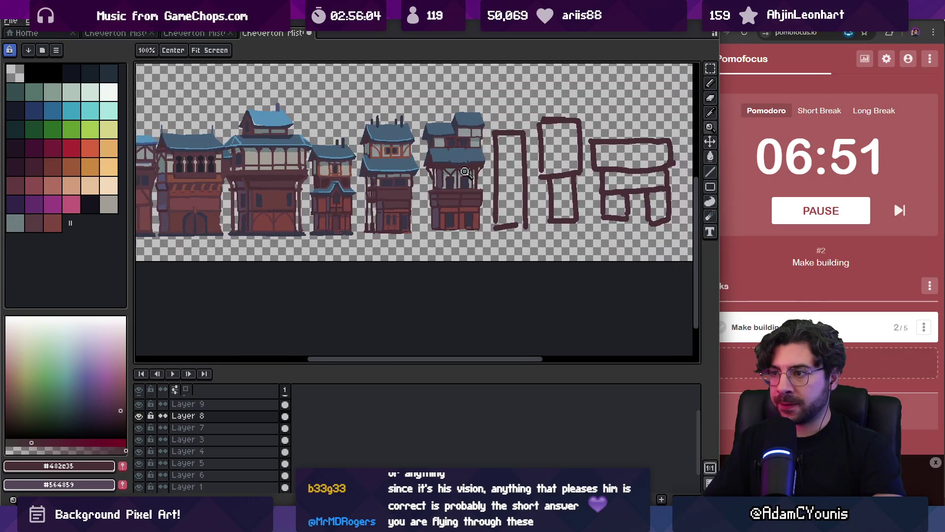
scroll(462, 169, up, 6)
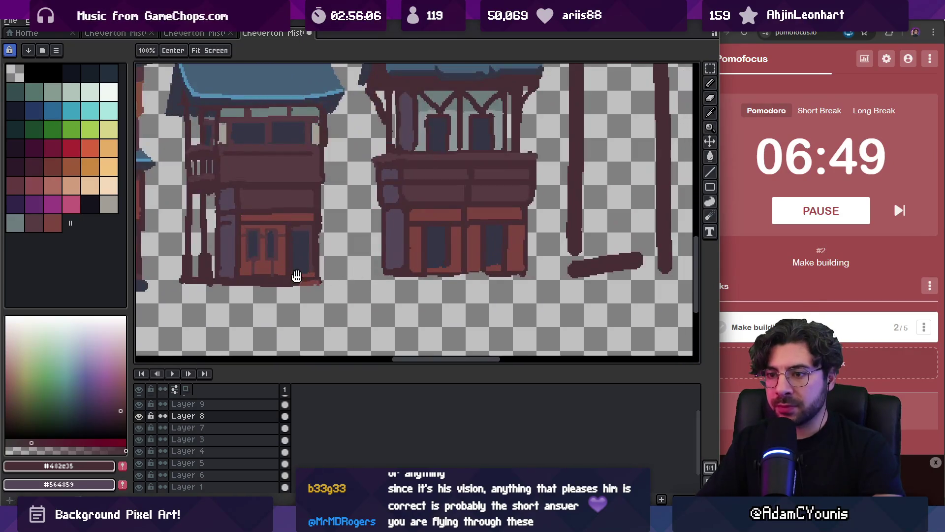
Step: Draw dark blue-grey base lines under the middle and right buildings, the second at 6px
key(o)
alt+click(319, 258)
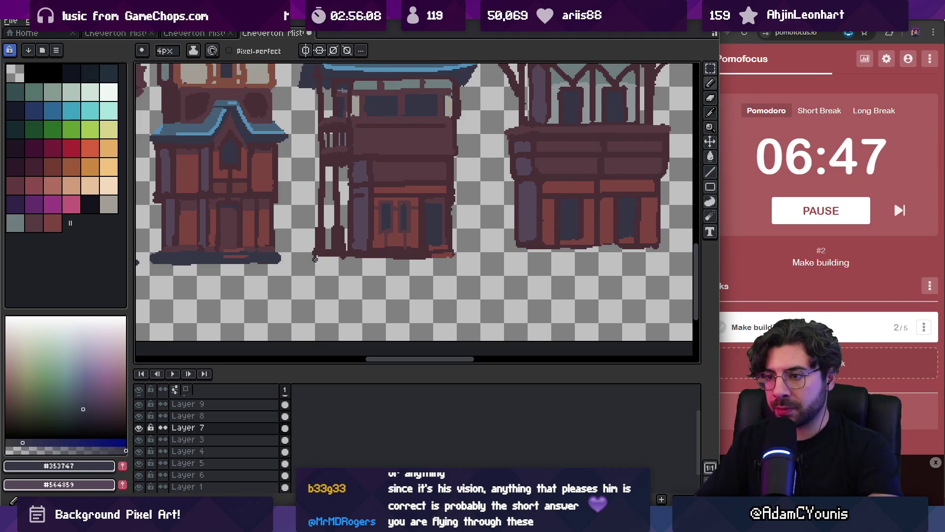
drag(317, 259, 455, 259)
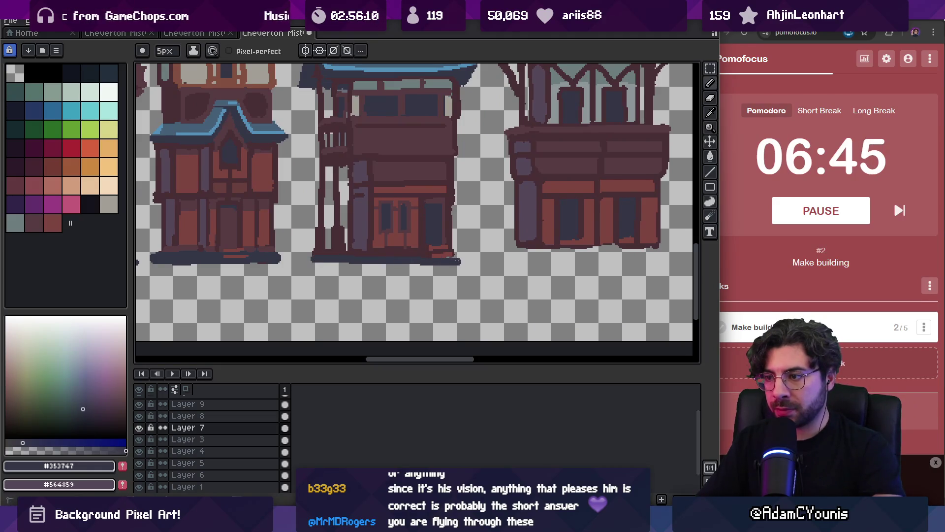
scroll(454, 259, right, 2)
alt+click(457, 254)
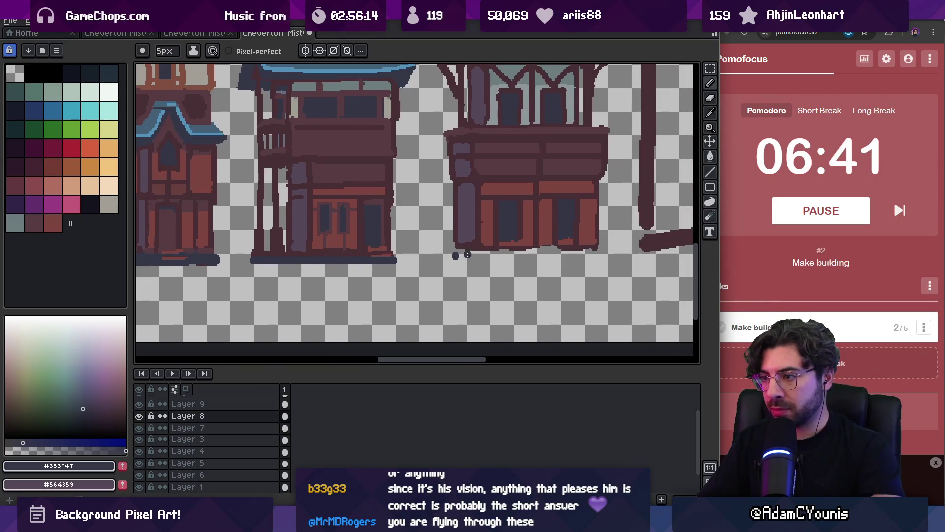
key(plus)
drag(456, 254, 608, 254)
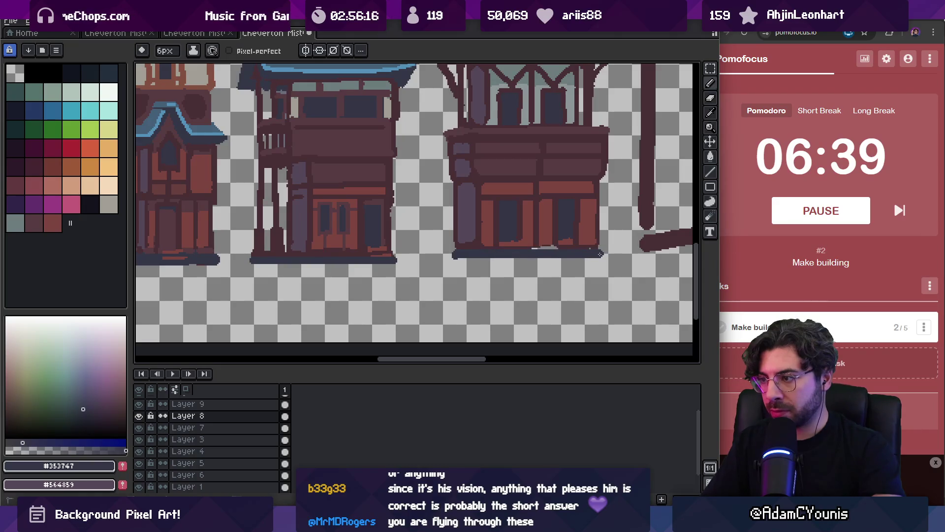
Step: Touch up the right building's base and add red-brown trim strokes along it
alt+click(559, 246)
key(minus)
scroll(560, 245, up, 2)
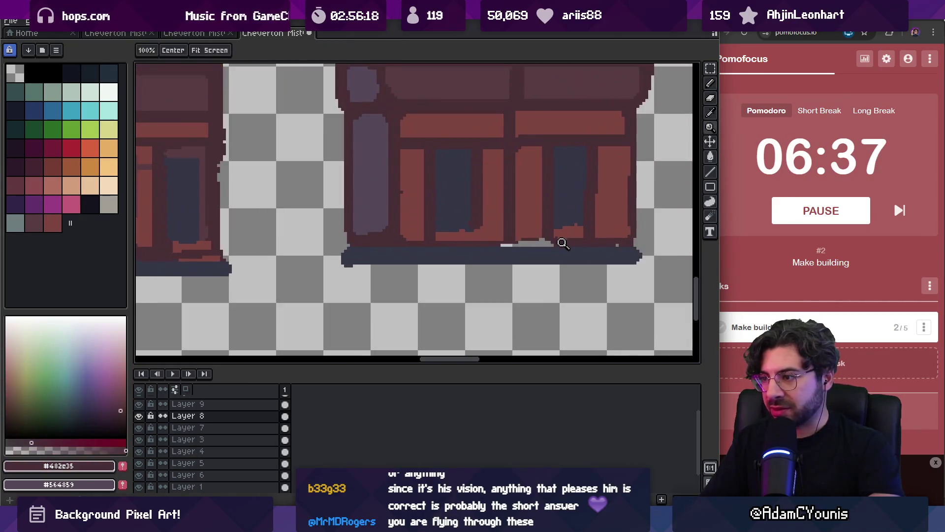
drag(563, 245, 535, 243)
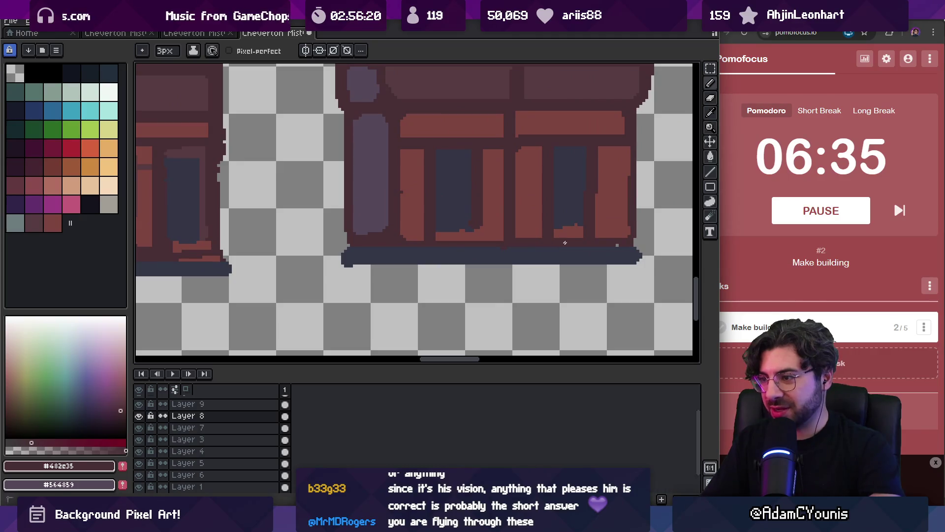
alt+click(554, 245)
drag(442, 248, 482, 249)
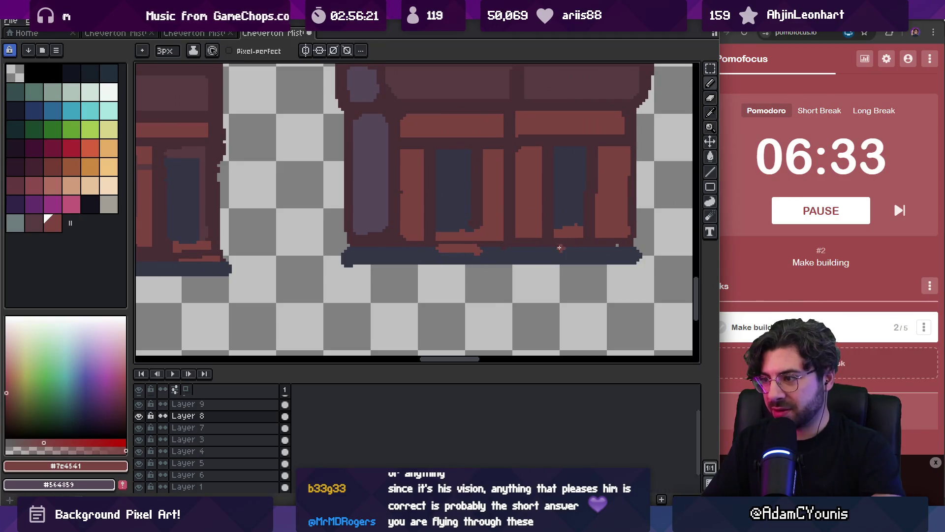
drag(560, 247, 611, 257)
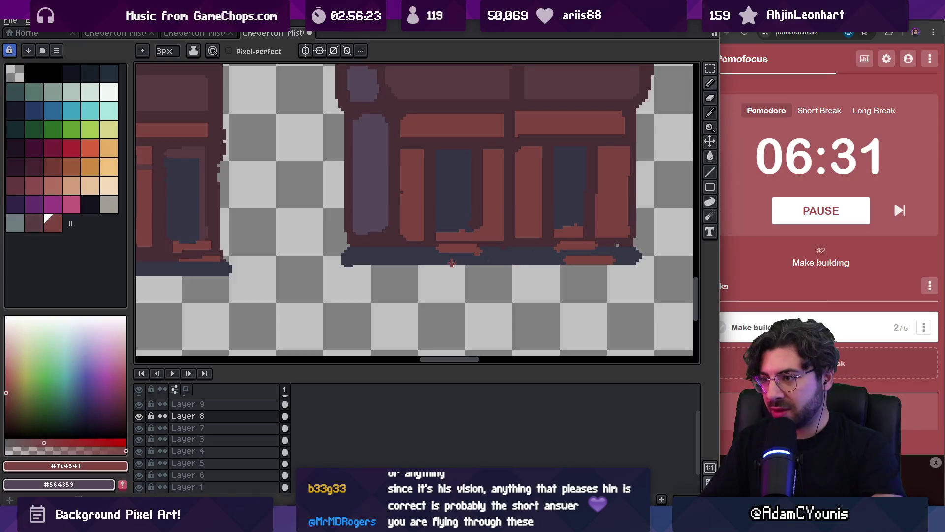
key(z)
scroll(502, 249, down, 5)
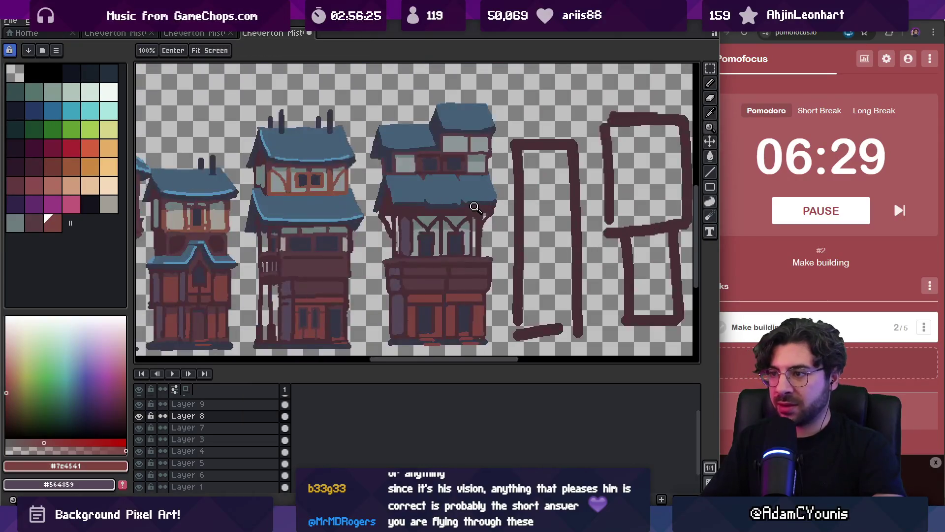
Step: Thicken the middle building's chimney and add a new dark chimney on the upper roof
scroll(407, 158, up, 2)
key(b)
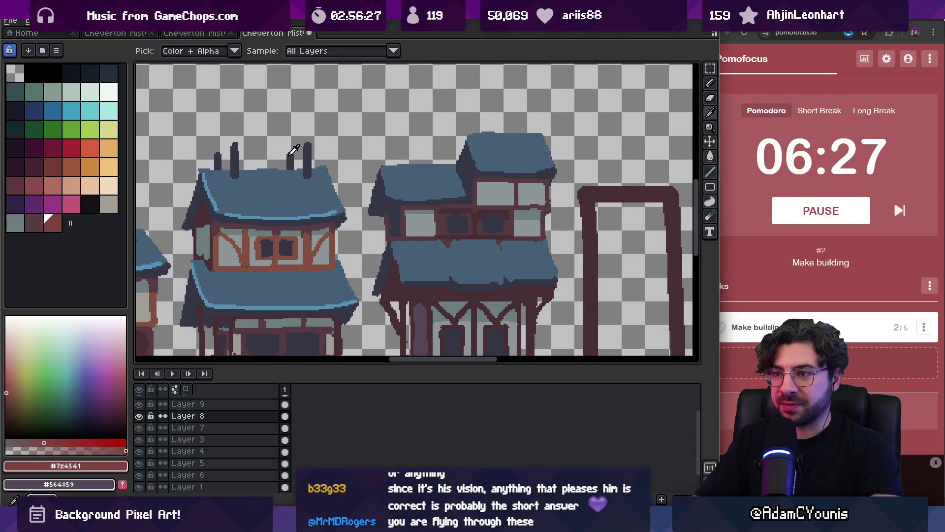
alt+click(398, 163)
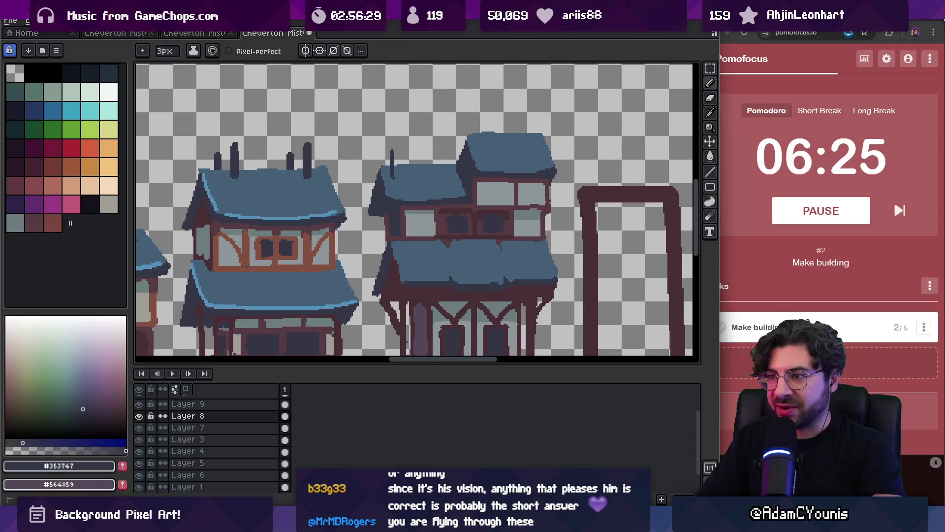
drag(394, 178, 396, 178)
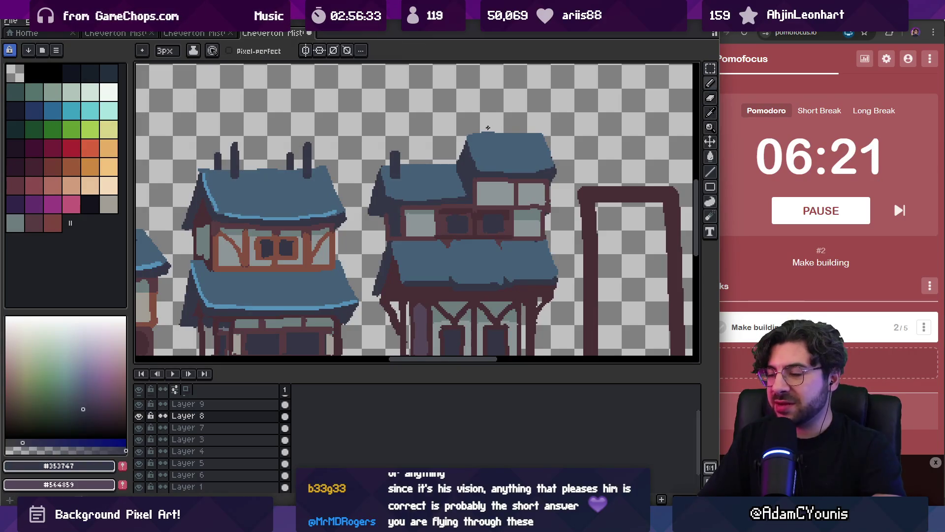
mouse_move(485, 126)
mouse_down()
mouse_move(485, 138)
mouse_move(488, 123)
mouse_up()
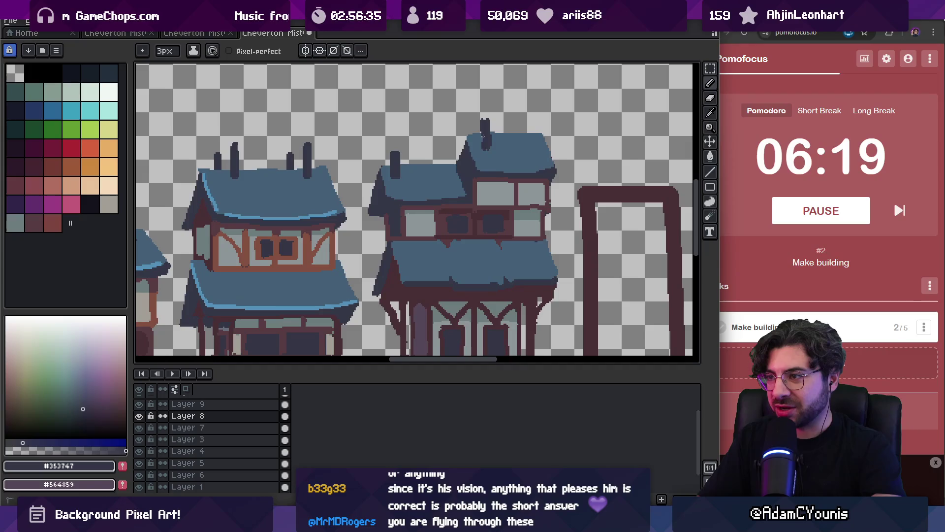
key(z)
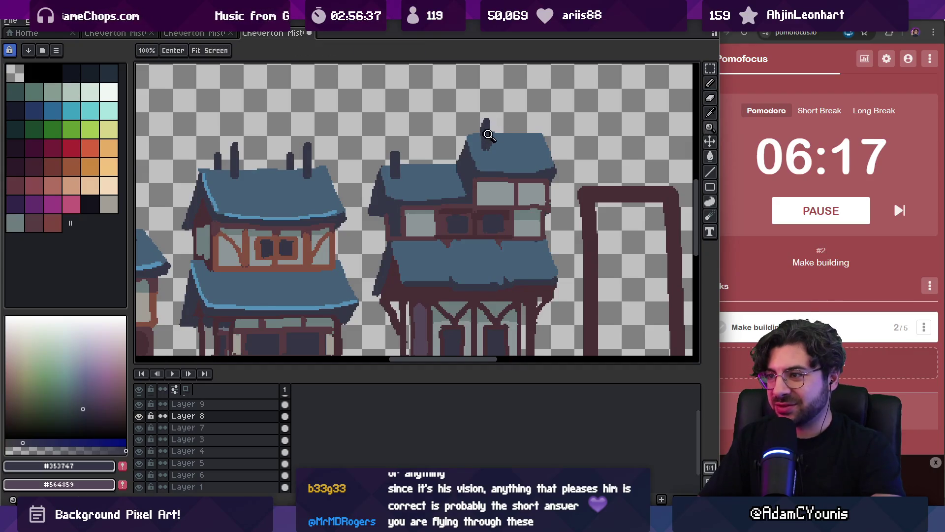
click(477, 126)
key(b)
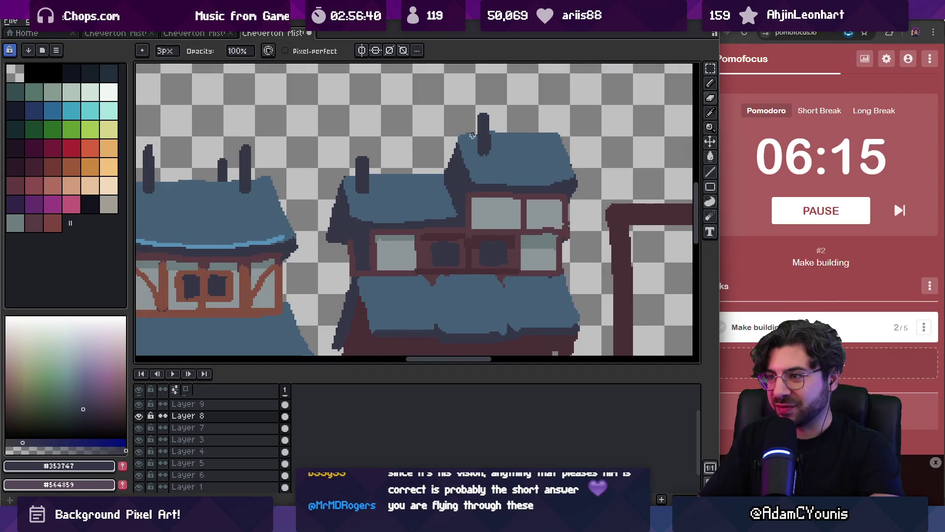
alt+click(475, 134)
Step: Add light-blue highlight edges along the upper and lower roofs, extending them to the corners
key(z)
scroll(465, 157, down, 2)
alt+click(383, 209)
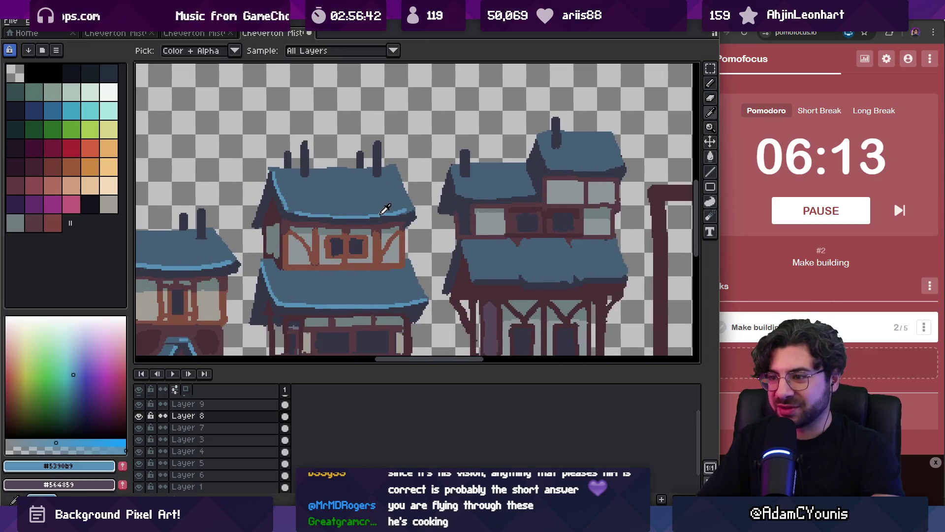
key(b)
drag(457, 192, 483, 198)
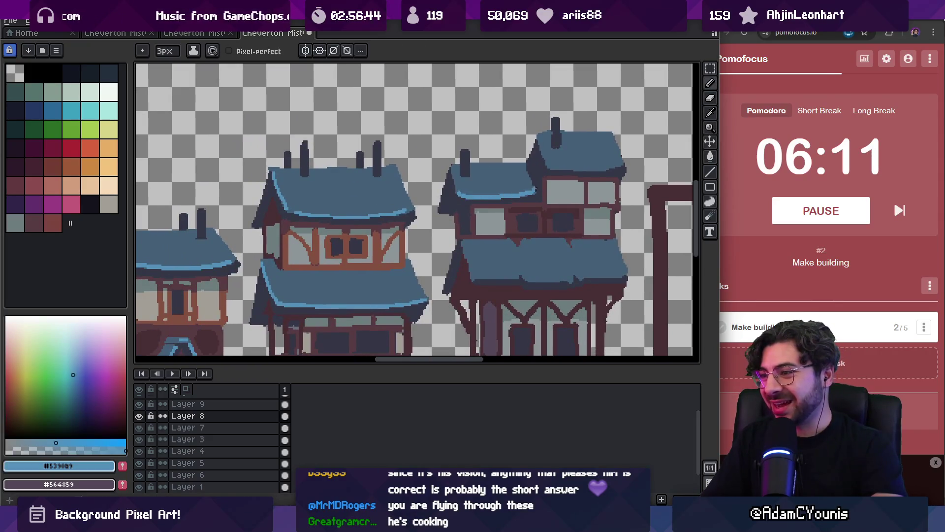
drag(603, 168, 622, 164)
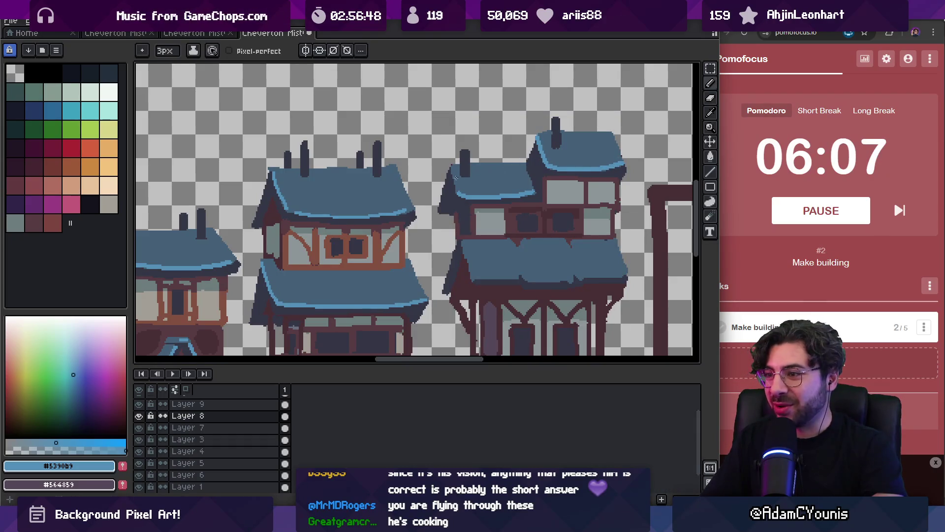
scroll(456, 197, down, 3)
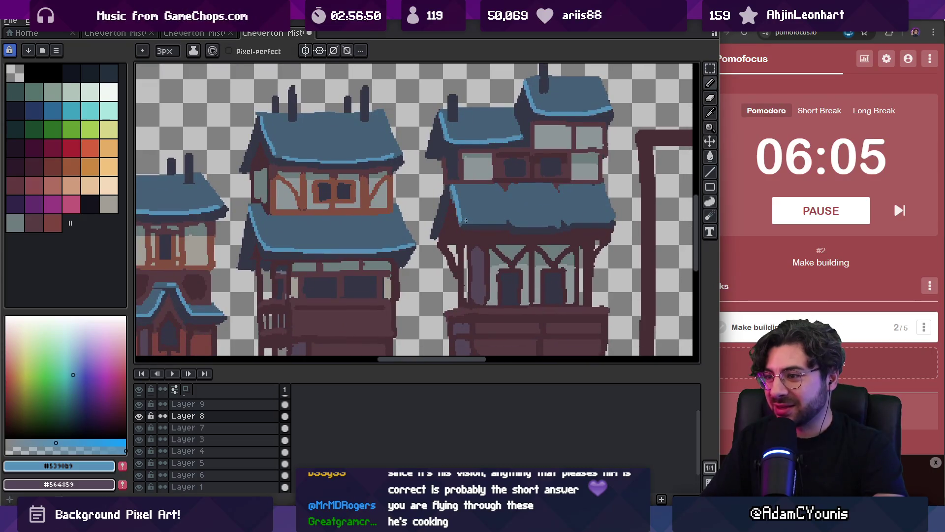
drag(466, 220, 533, 225)
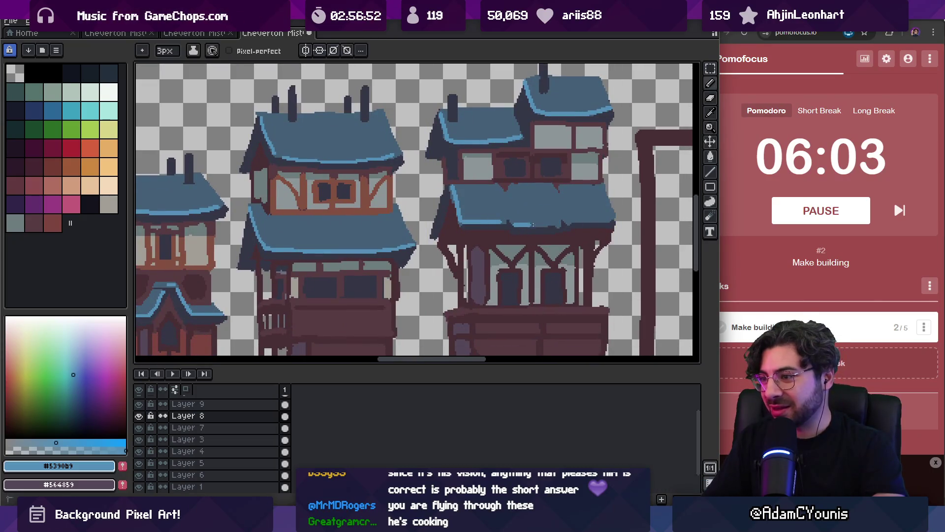
drag(596, 219, 613, 219)
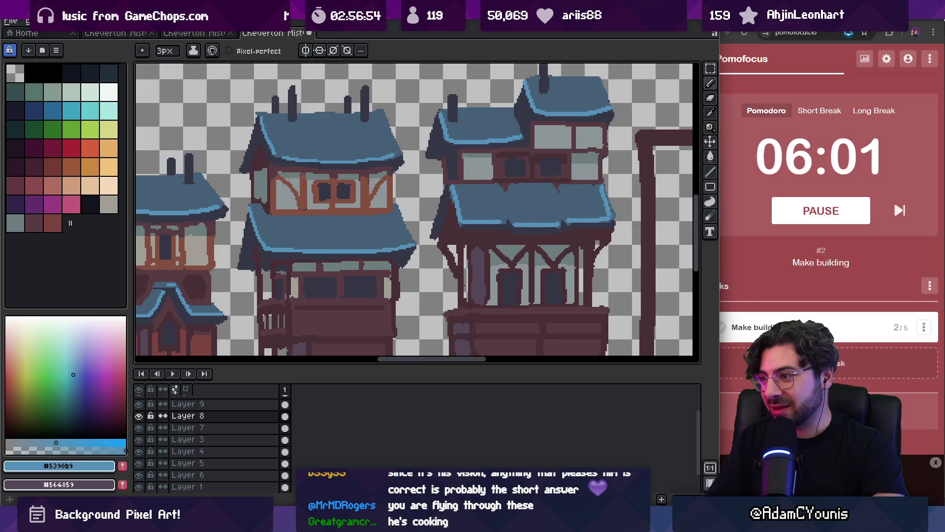
Step: Zoom out to the whole building row and bring up the Everything file-search window
key(z)
scroll(532, 162, down, 4)
scroll(532, 162, up, 2)
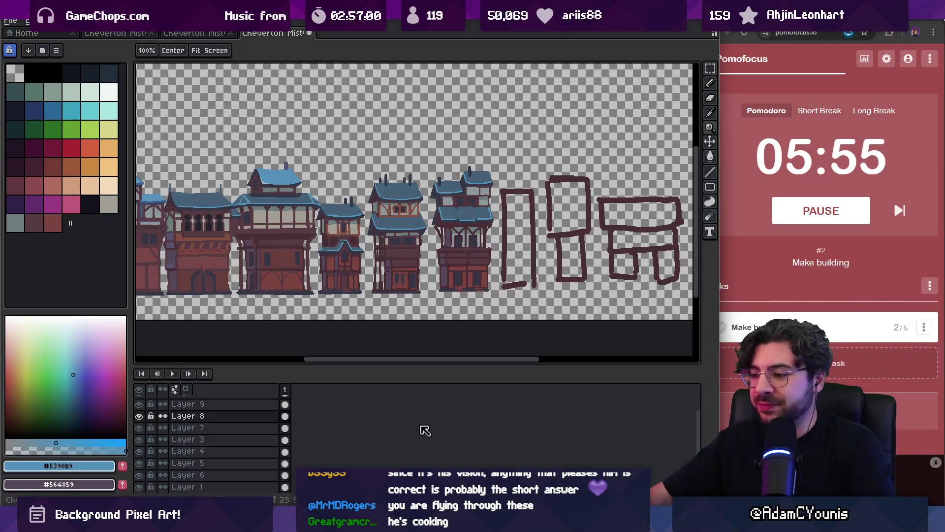
key(super)
text(le)
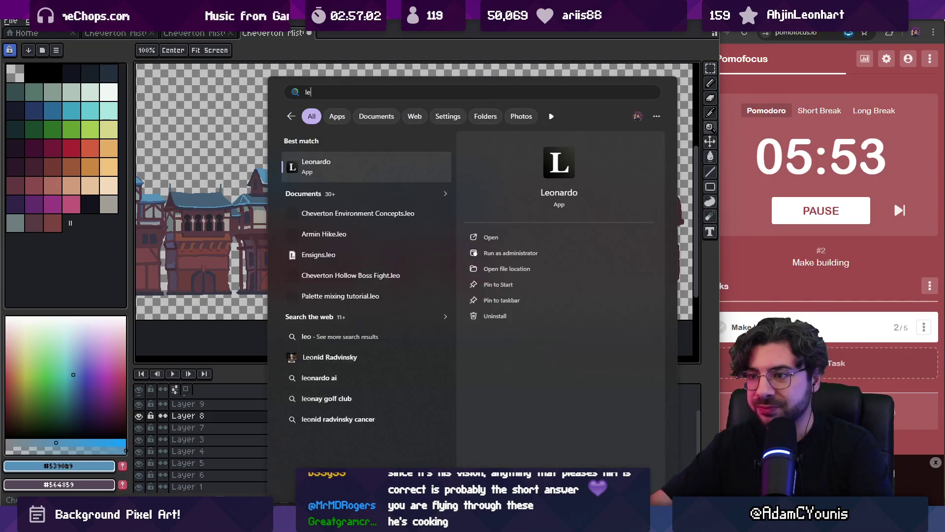
key(BackSpace)
key(BackSpace)
text(ch)
key(Escape)
key(super)
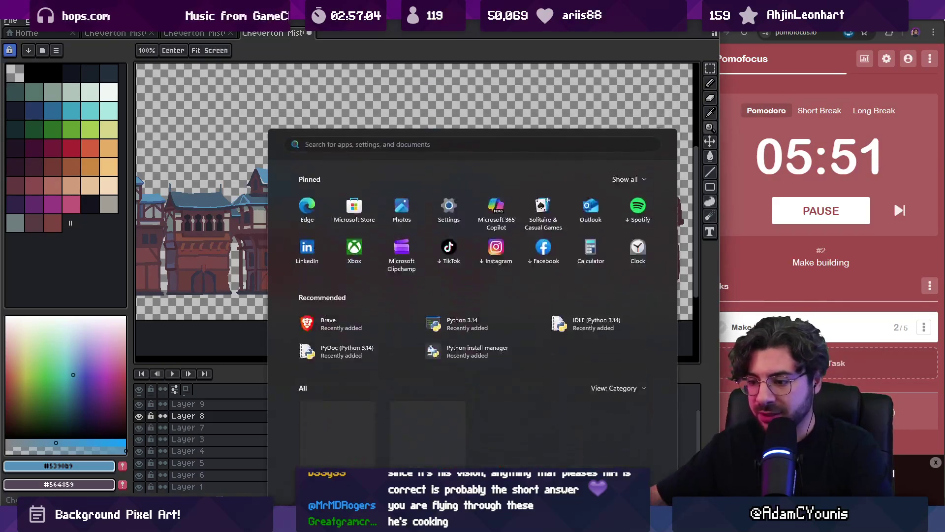
key(Escape)
key(ctrl+alt+space)
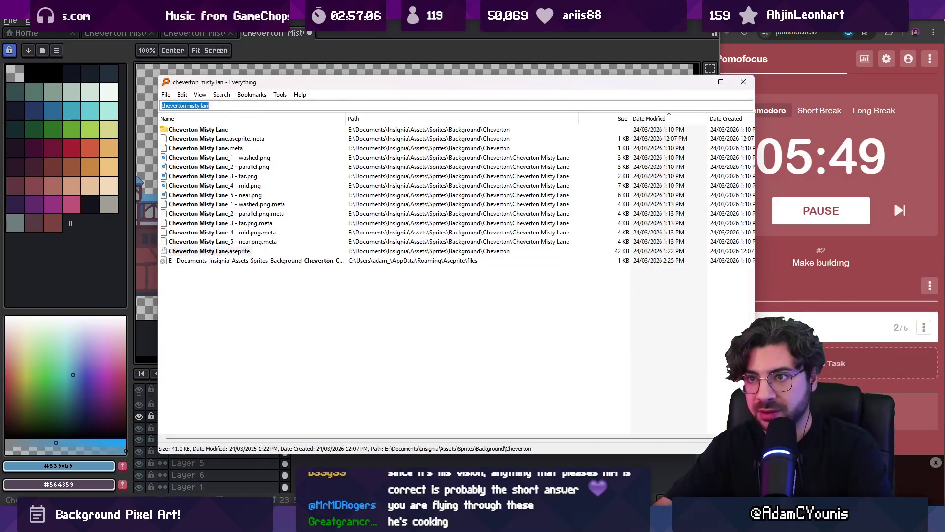
Step: Search Everything for 'cheverton env' and open Cheverton Environment Concepts.leo in Leonardo
text(eve)
key(Down)
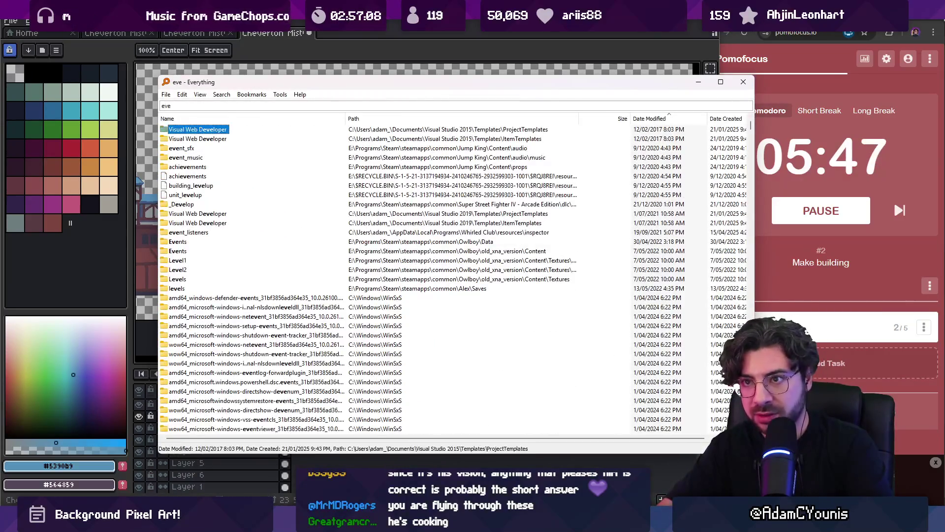
text(chever)
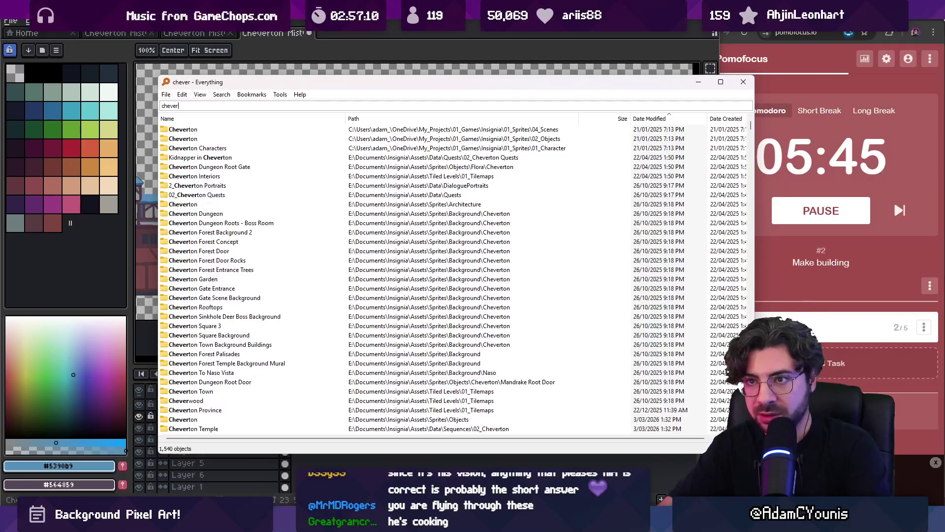
text(ton env)
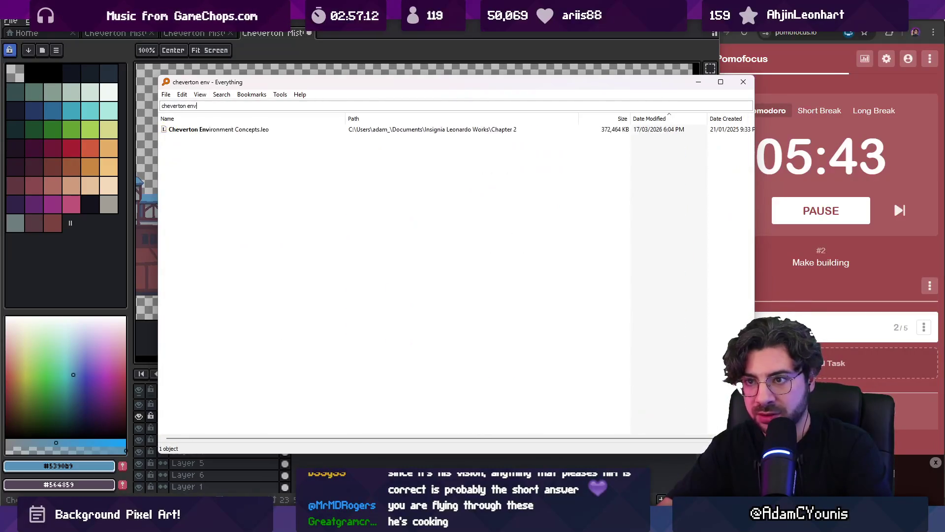
key(Down)
key(Return)
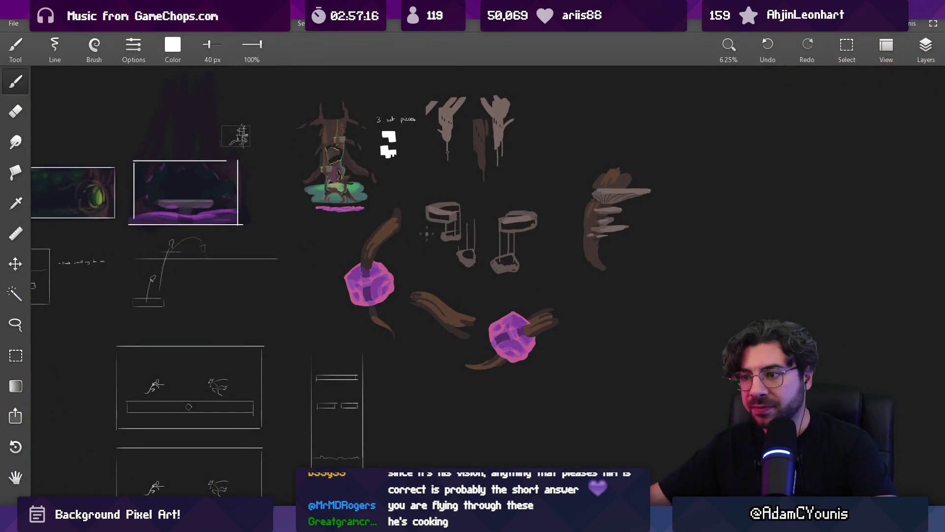
drag(145, 140, 517, 354)
scroll(583, 257, up, 8)
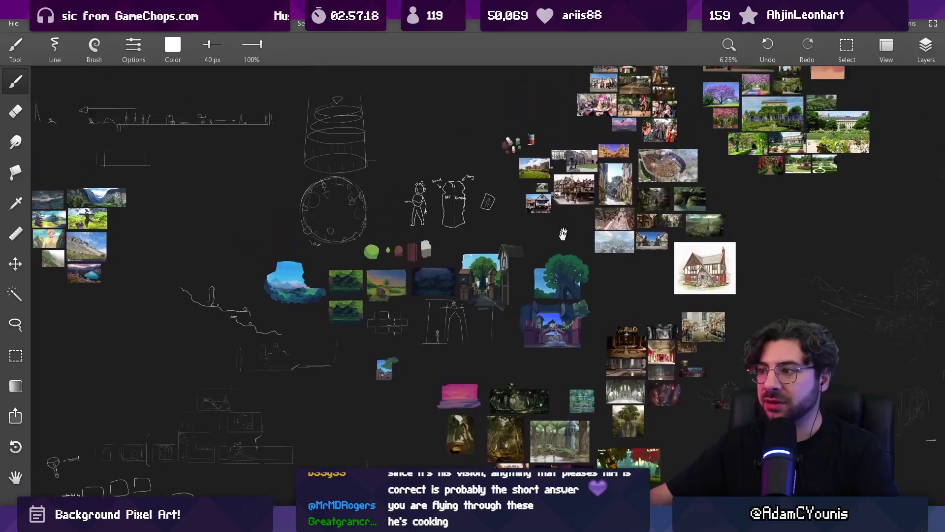
scroll(583, 257, up, 5)
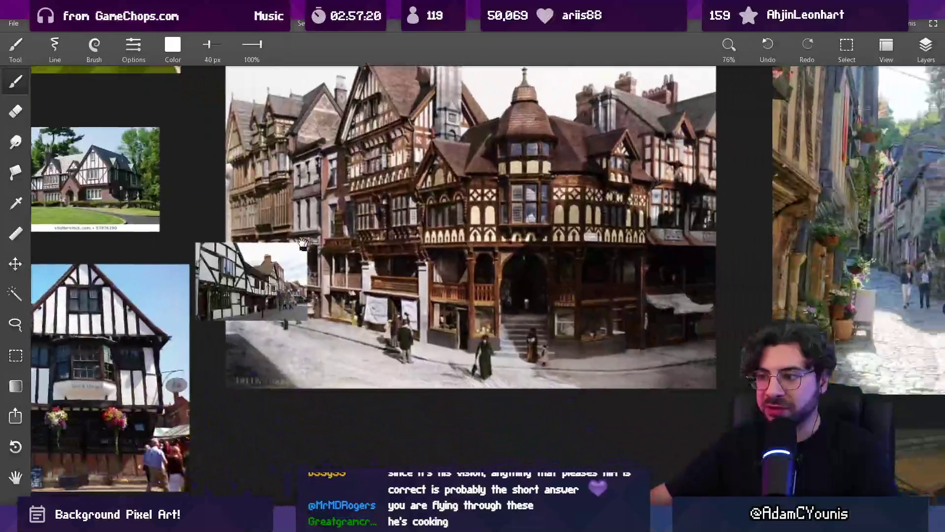
mouse_move(317, 248)
mouse_down()
mouse_move(276, 271)
mouse_move(274, 295)
mouse_move(618, 290)
mouse_up()
scroll(429, 330, up, 5)
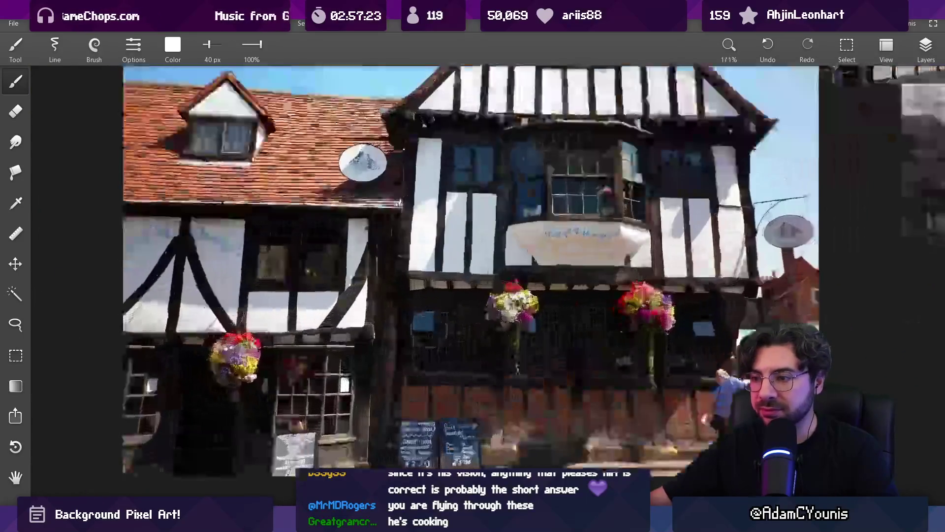
scroll(419, 374, down, 2)
drag(515, 102, 516, 473)
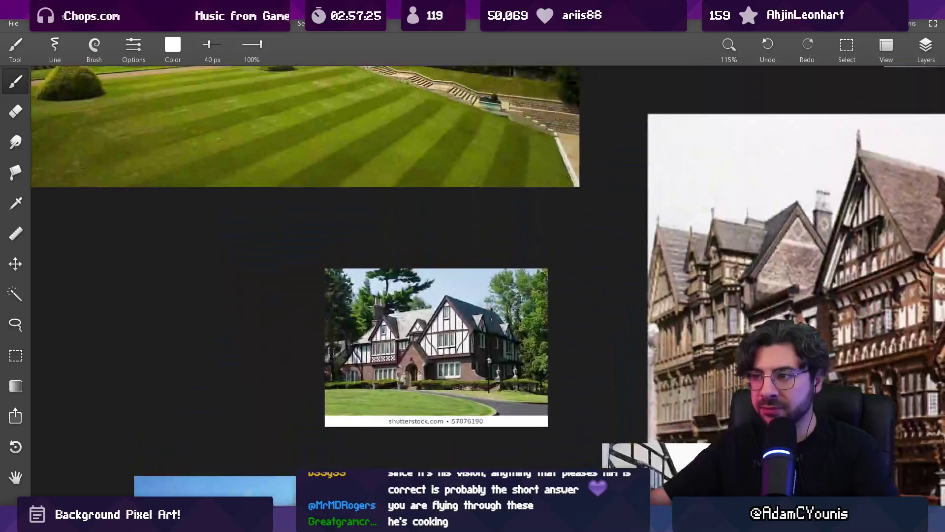
scroll(486, 331, down, 6)
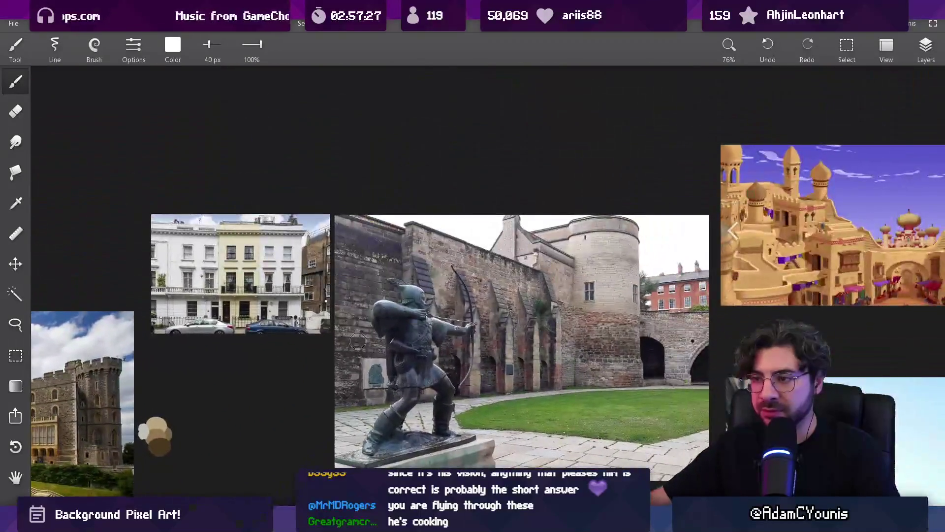
scroll(374, 335, up, 5)
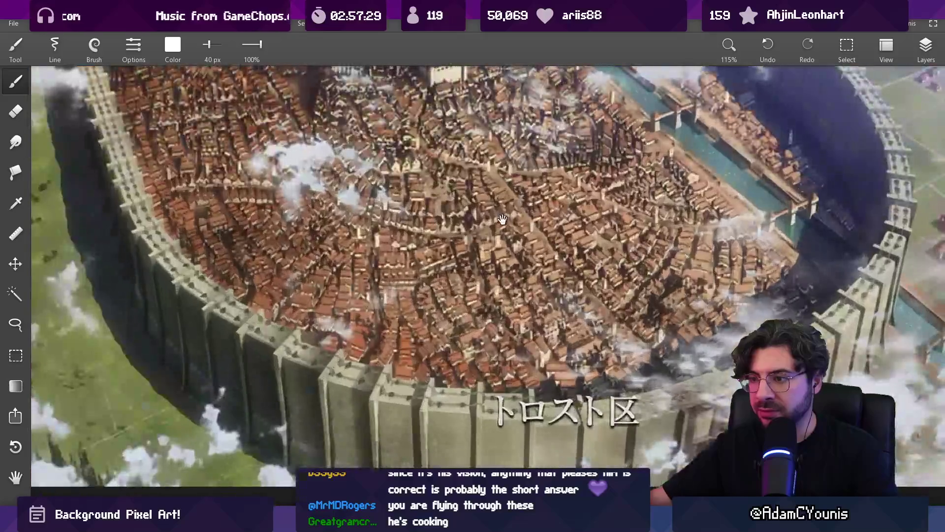
scroll(457, 270, down, 4)
drag(457, 270, 507, 153)
scroll(512, 285, up, 4)
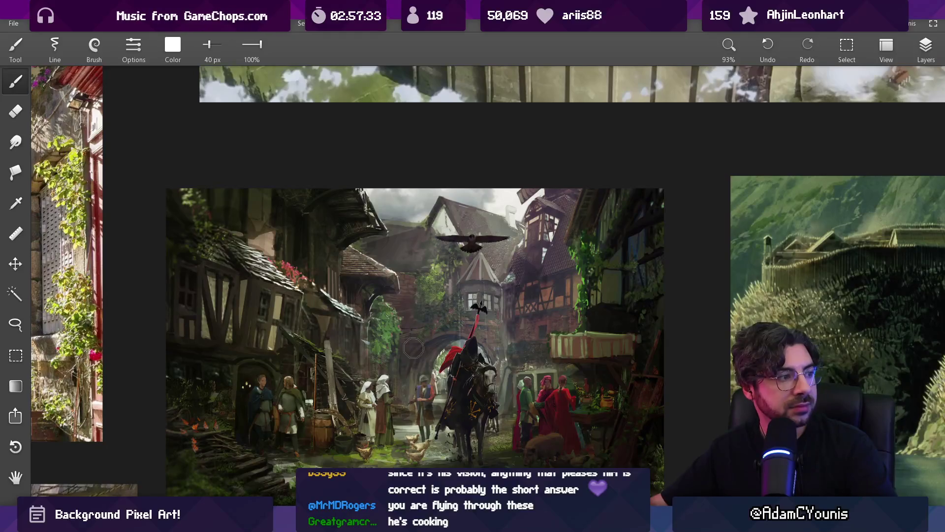
scroll(510, 272, down, 4)
drag(510, 272, 376, 240)
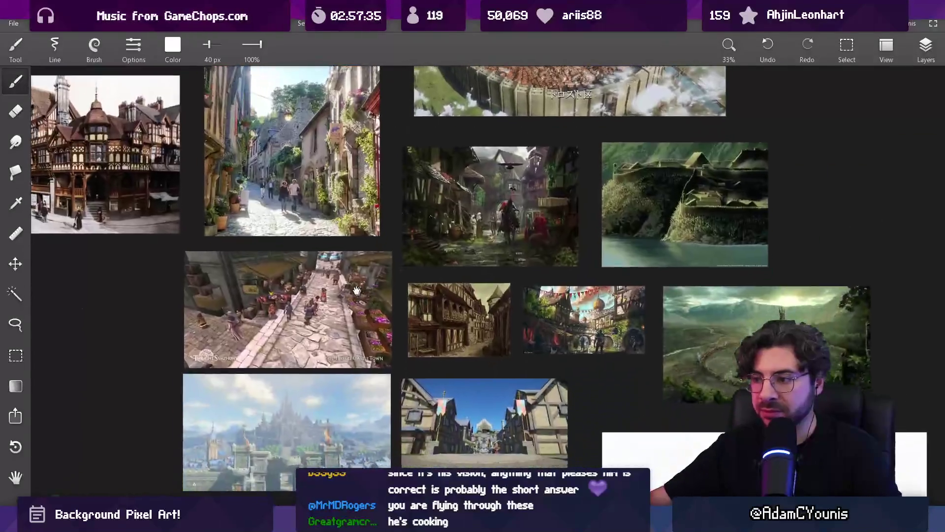
scroll(376, 240, up, 5)
scroll(375, 240, up, 2)
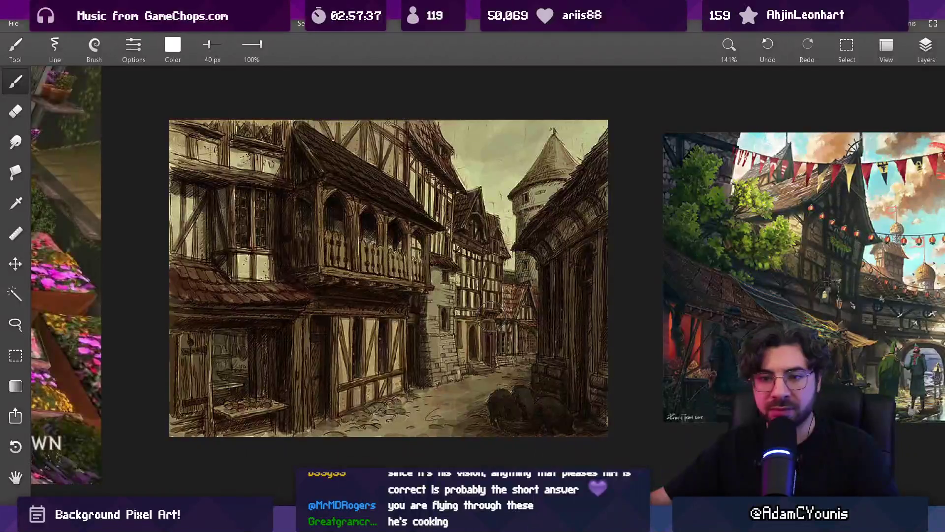
scroll(491, 316, down, 4)
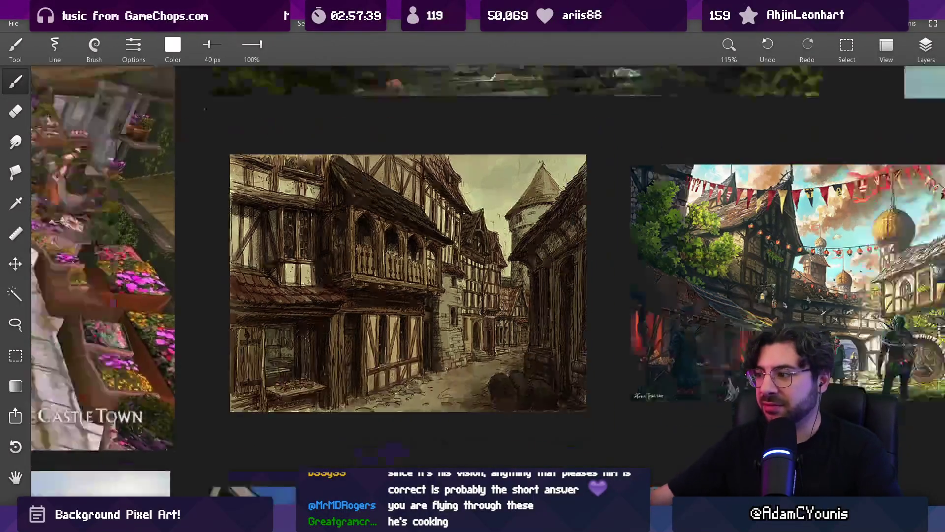
drag(704, 285, 567, 282)
scroll(567, 282, up, 4)
scroll(567, 283, down, 5)
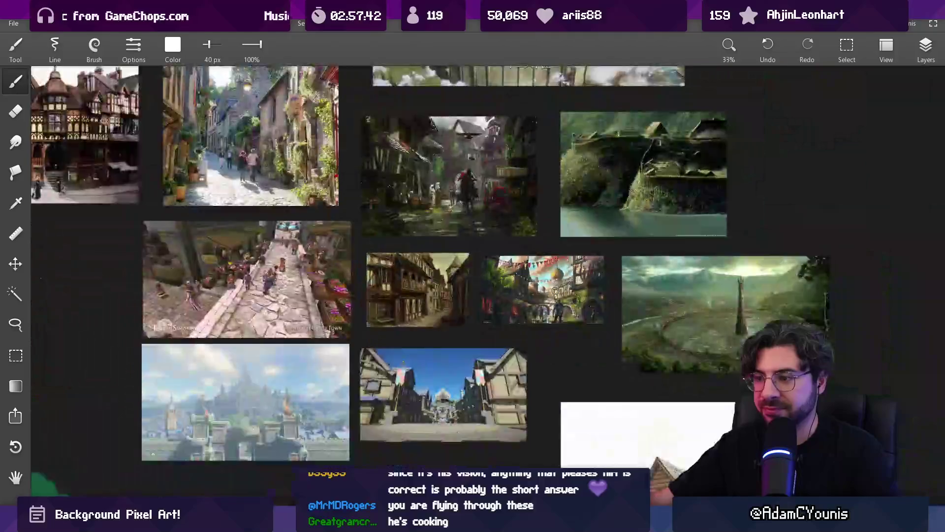
drag(507, 443, 521, 400)
scroll(490, 339, down, 3)
scroll(490, 340, down, 1)
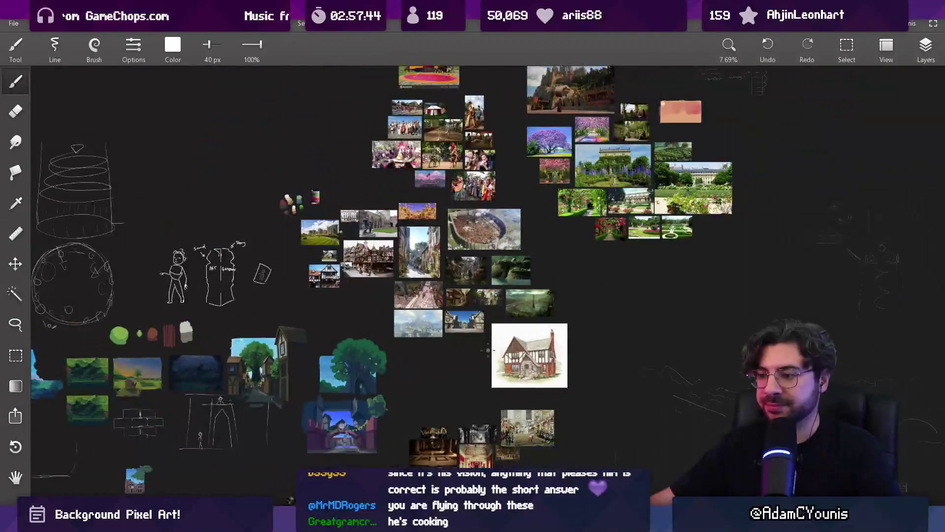
drag(486, 365, 689, 384)
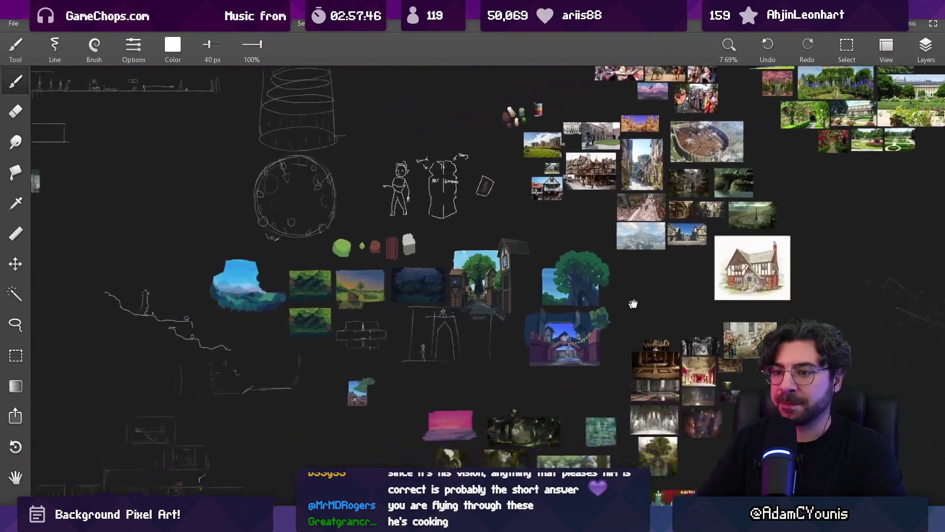
scroll(428, 179, up, 5)
scroll(369, 317, up, 2)
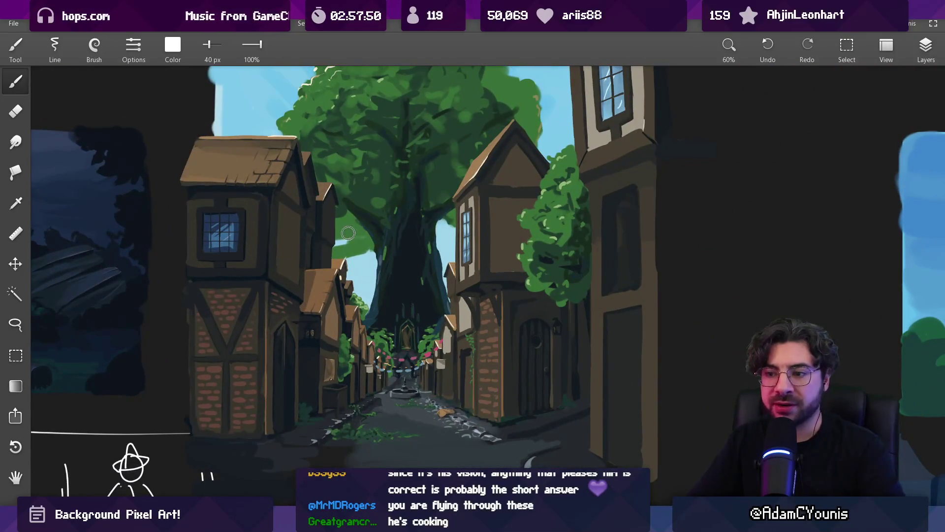
scroll(441, 279, down, 1)
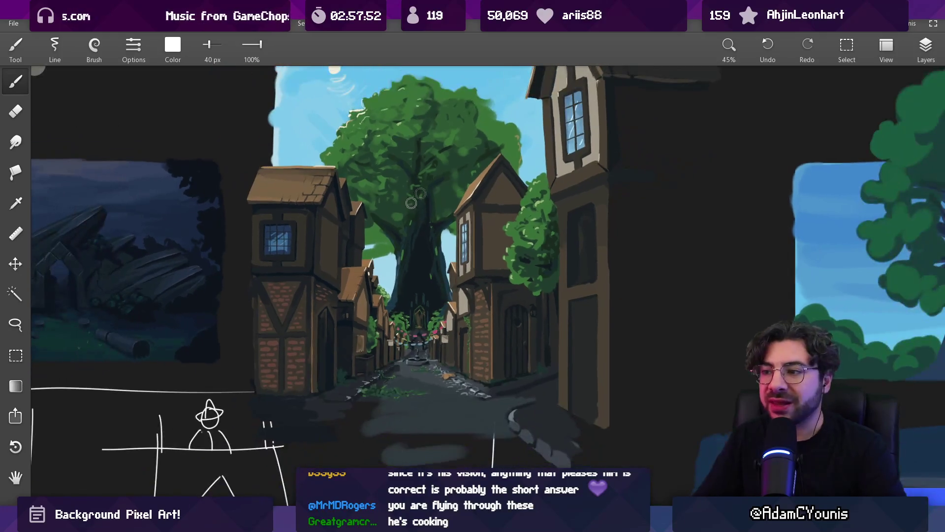
scroll(440, 229, down, 6)
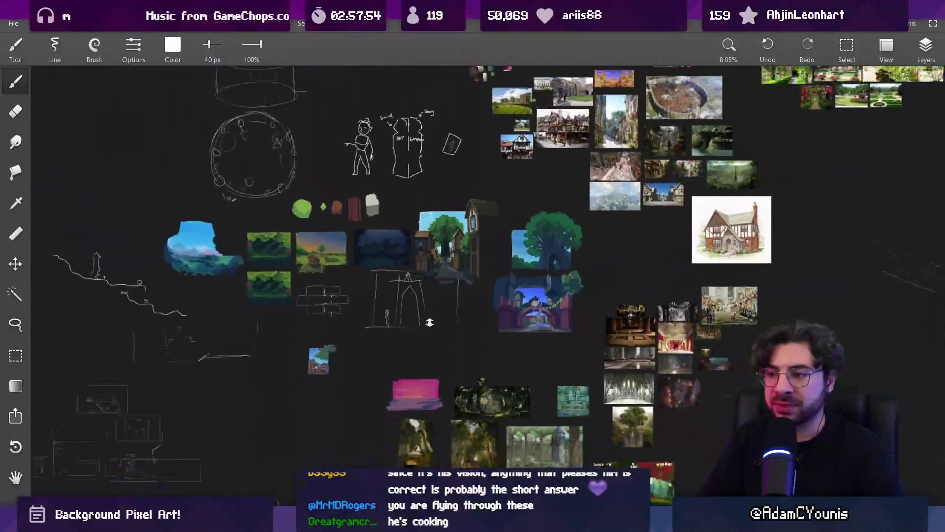
Step: Search Everything for 'cheverton buildings .ase' and open the Bricks file
drag(441, 311, 399, 262)
key(alt+Tab)
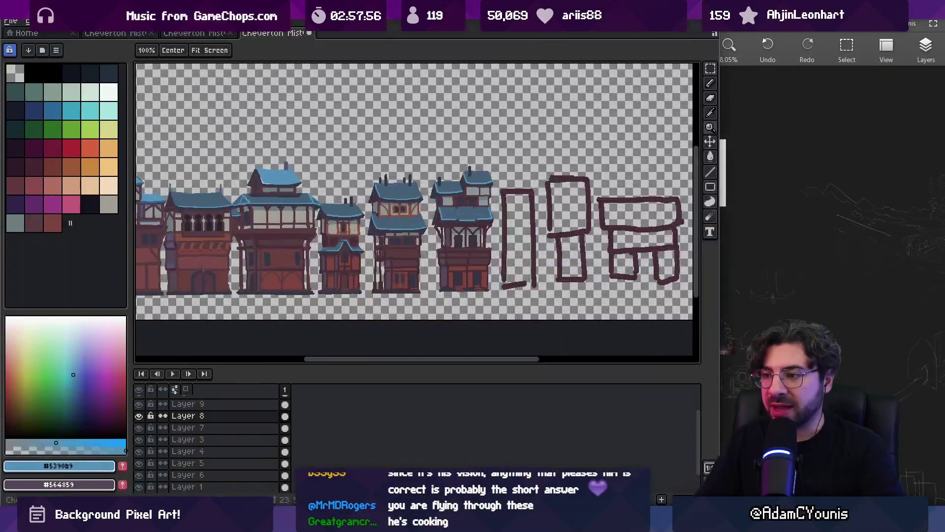
key(alt+Tab)
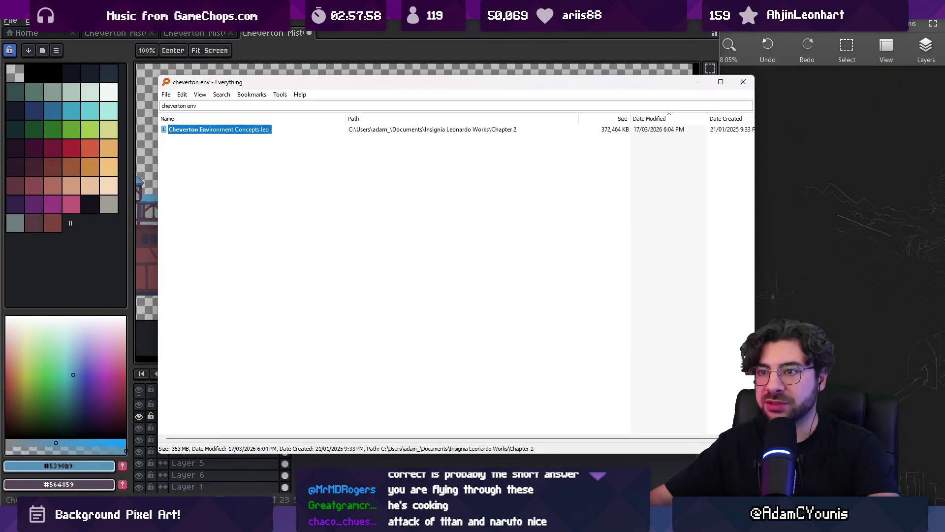
text(cheverton buil)
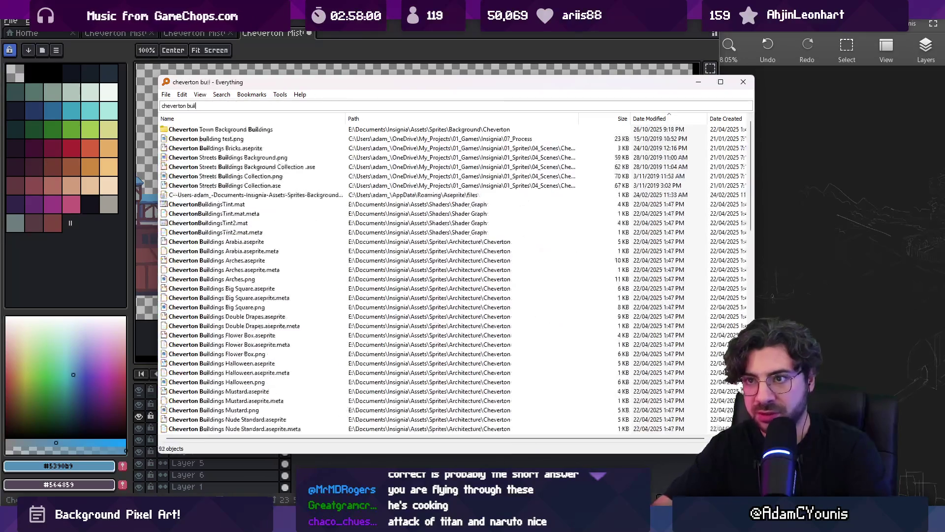
text(dings .ase)
key(Down)
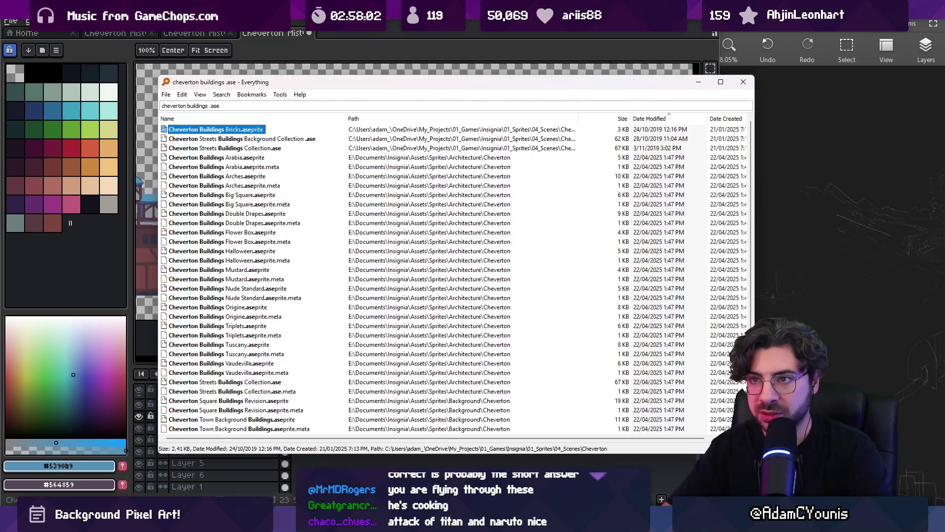
key(Return)
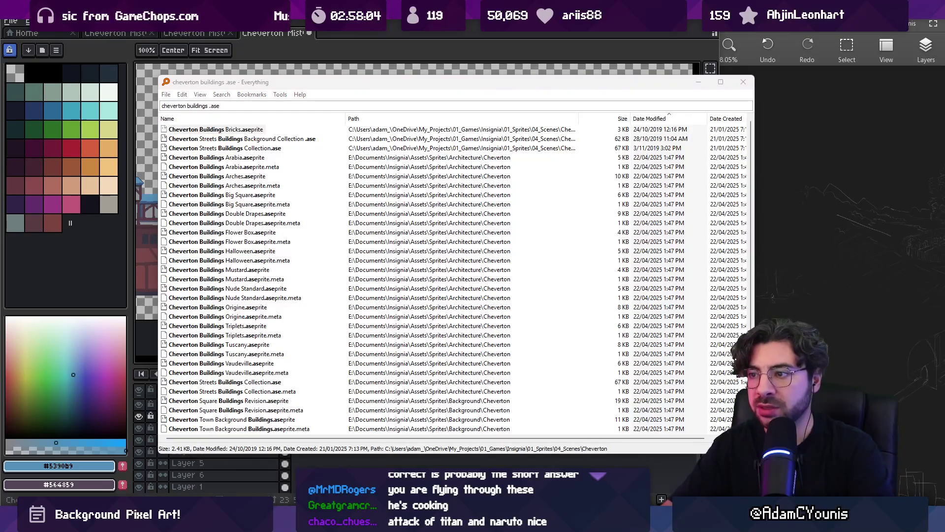
Step: Close the Bricks file and open Cheverton Buildings Arabia.aseprite from the search results
key(ctrl+a)
key(ctrl+c)
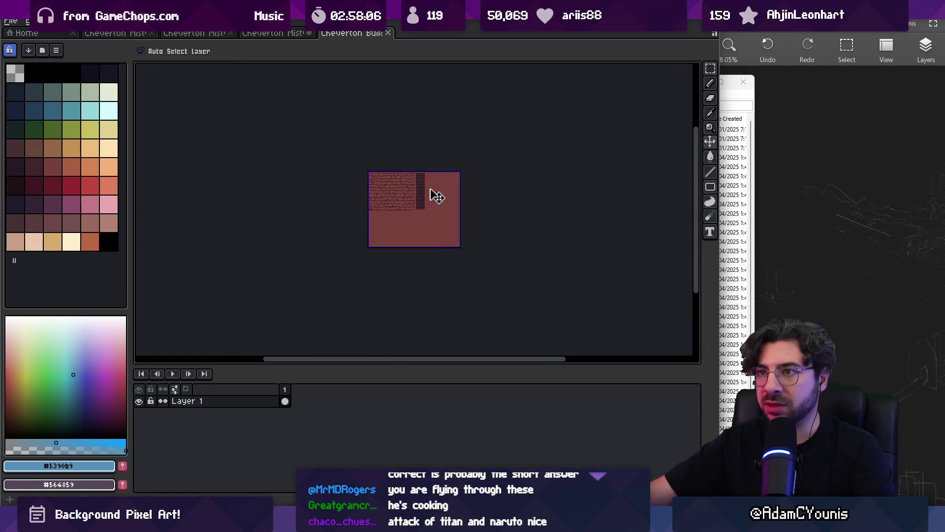
key(ctrl+w)
key(alt+Tab)
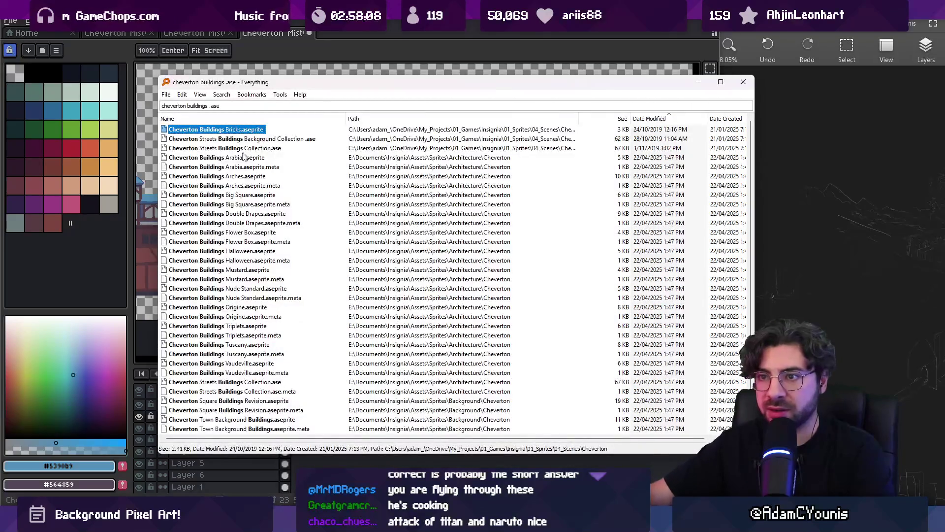
double_click(244, 157)
scroll(414, 200, up, 2)
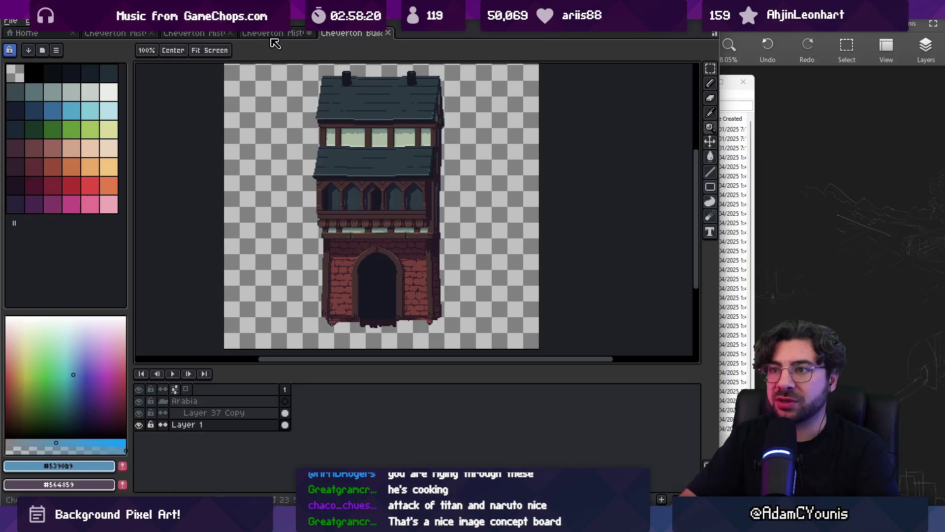
Step: Return to the Cheverton Misty Lane sprite, check the Pomofocus timer, and pan to the full building row
key(ctrl+shift+Tab)
scroll(380, 225, up, 1)
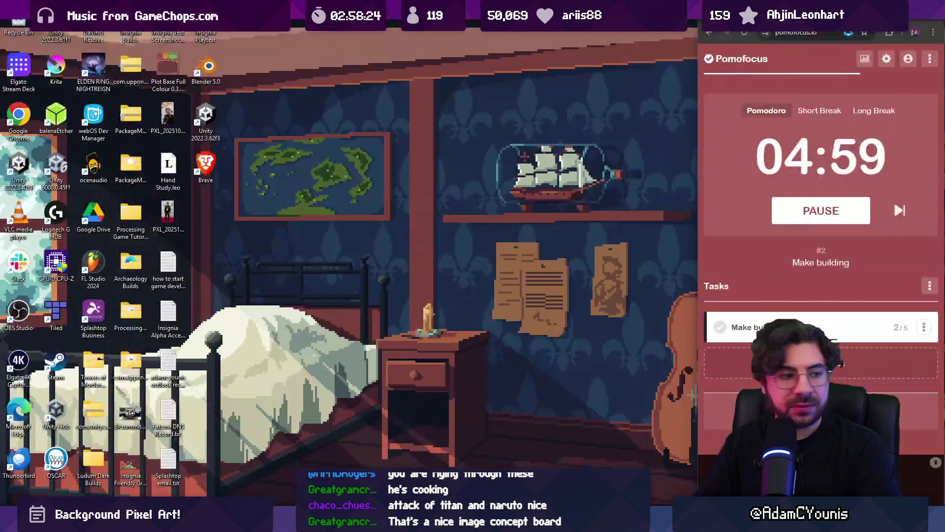
click(566, 450)
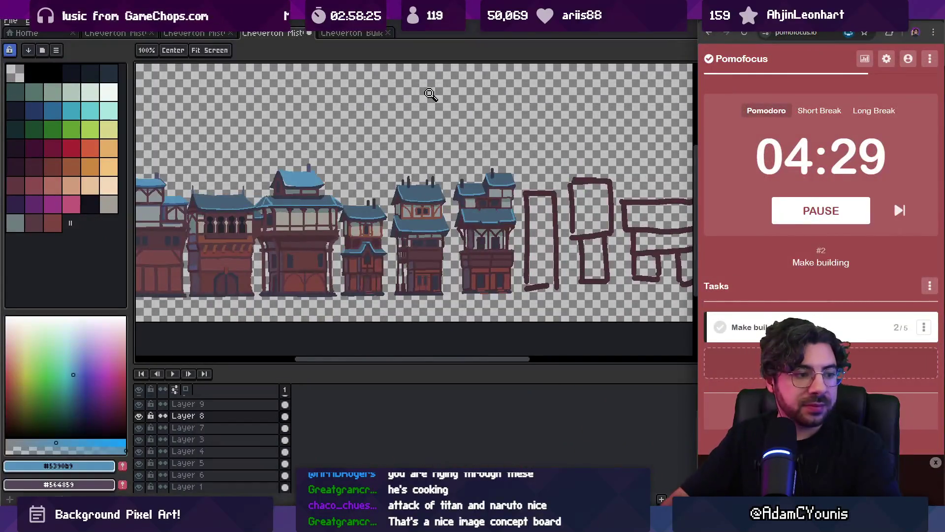
click(455, 173)
scroll(460, 176, down, 2)
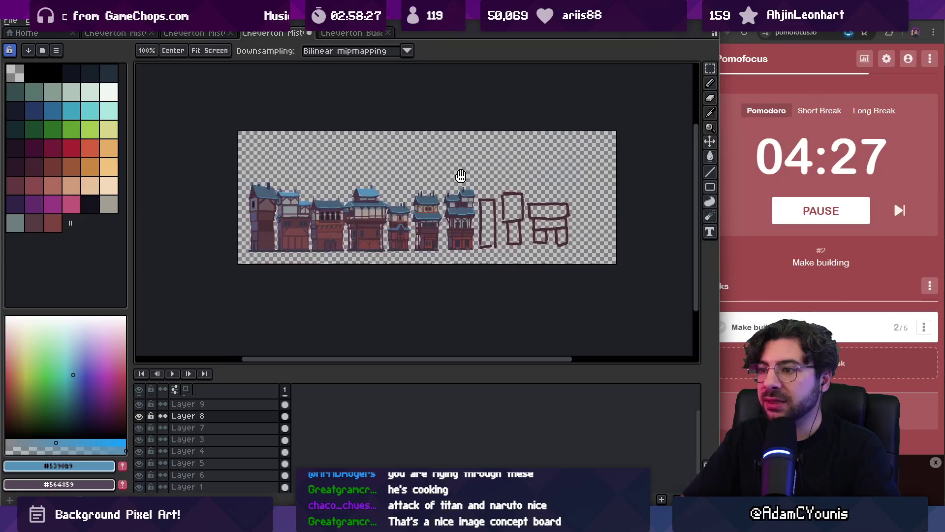
drag(460, 175, 455, 170)
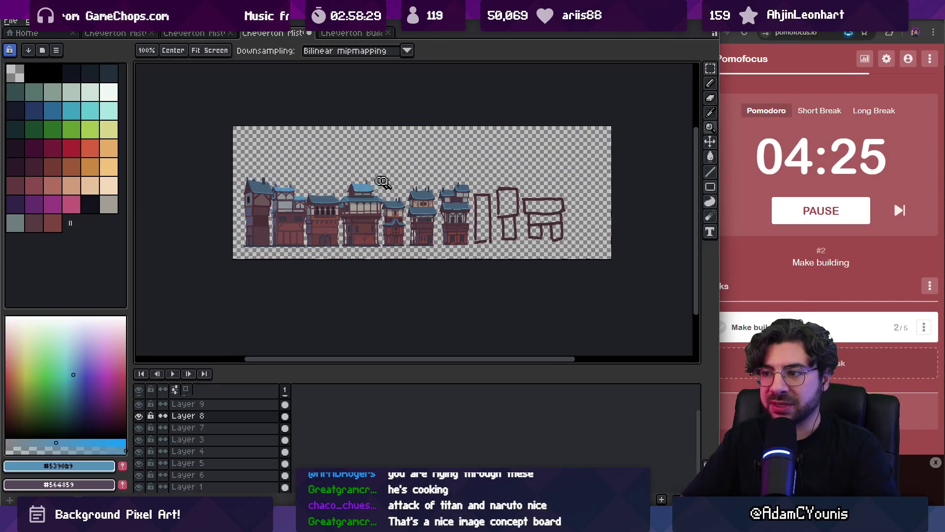
scroll(383, 182, up, 2)
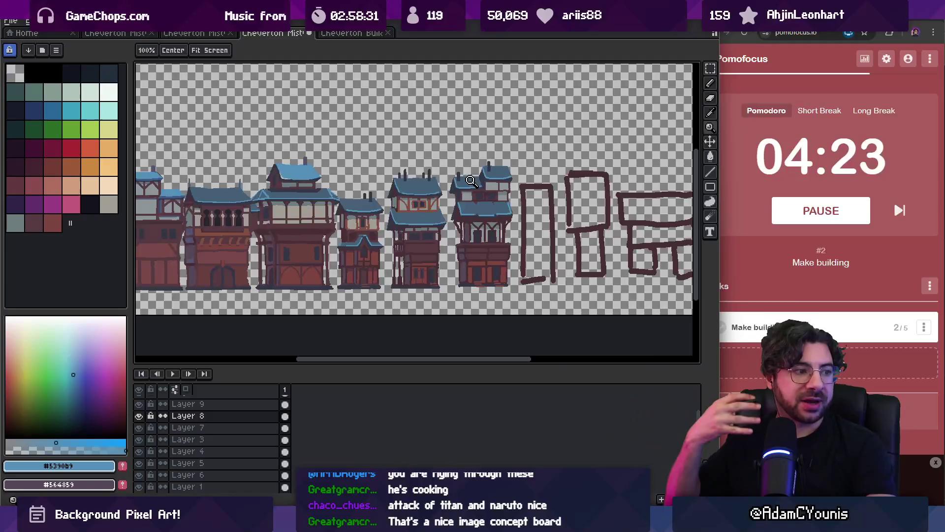
scroll(502, 143, up, 2)
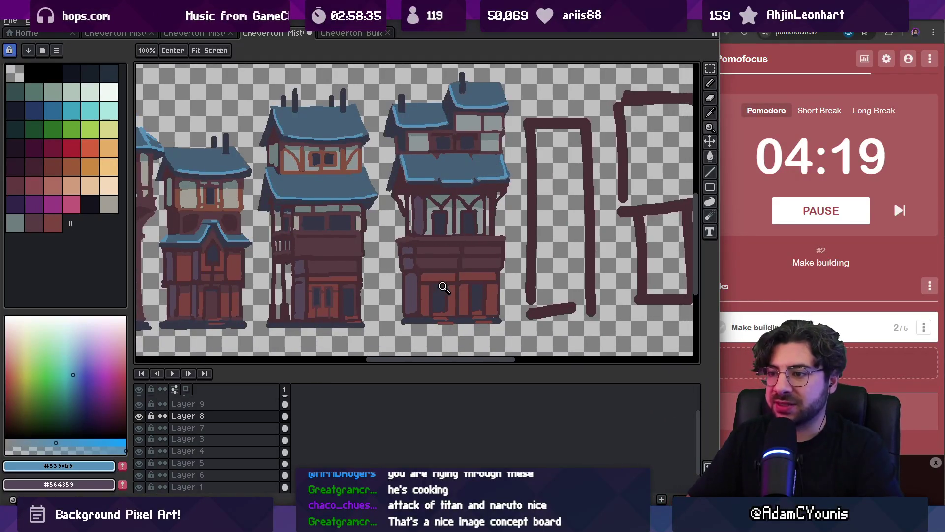
scroll(445, 287, down, 3)
mouse_move(450, 276)
mouse_down()
mouse_move(519, 256)
mouse_move(488, 252)
mouse_move(635, 260)
mouse_move(555, 261)
mouse_move(400, 219)
mouse_move(611, 220)
mouse_move(534, 171)
mouse_up()
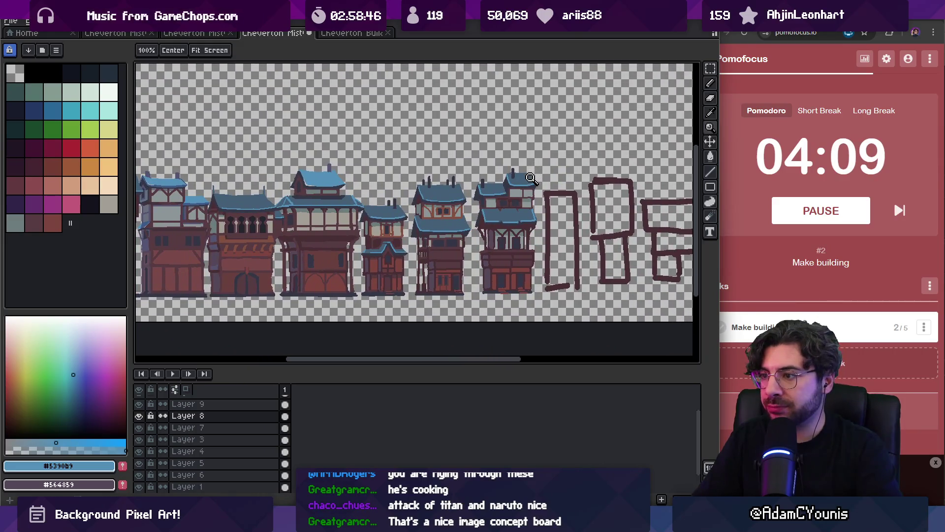
Step: Draw a #573b41 diagonal timber brace across the townhouse's upper window pane
scroll(512, 197, up, 3)
key(b)
alt+click(525, 197)
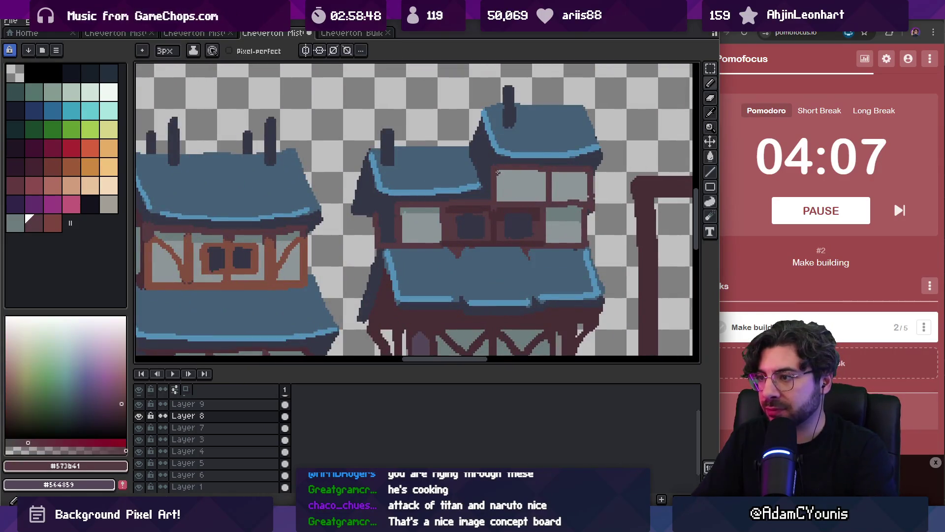
mouse_move(499, 173)
mouse_down()
mouse_move(524, 199)
mouse_move(517, 196)
mouse_move(547, 174)
mouse_up()
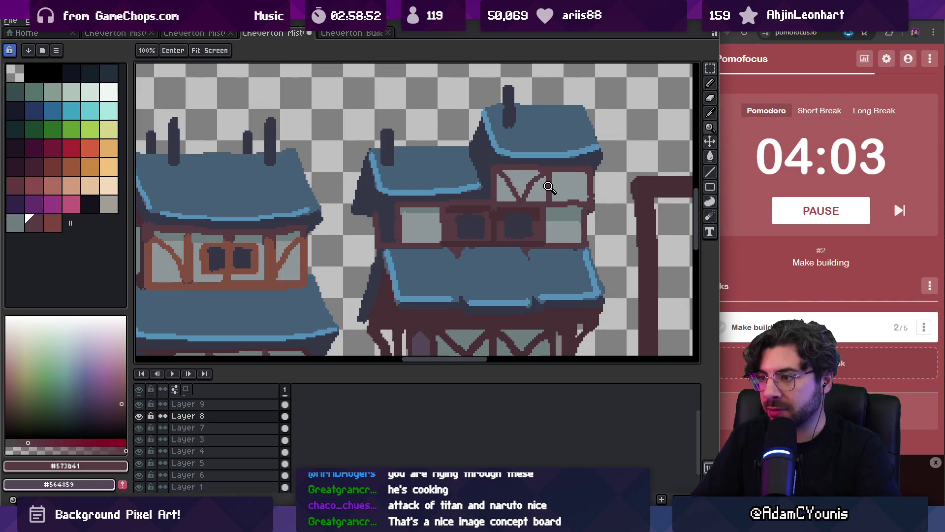
scroll(541, 182, down, 4)
mouse_move(574, 182)
mouse_down()
mouse_move(620, 186)
mouse_move(559, 185)
mouse_move(583, 184)
mouse_move(453, 203)
mouse_up()
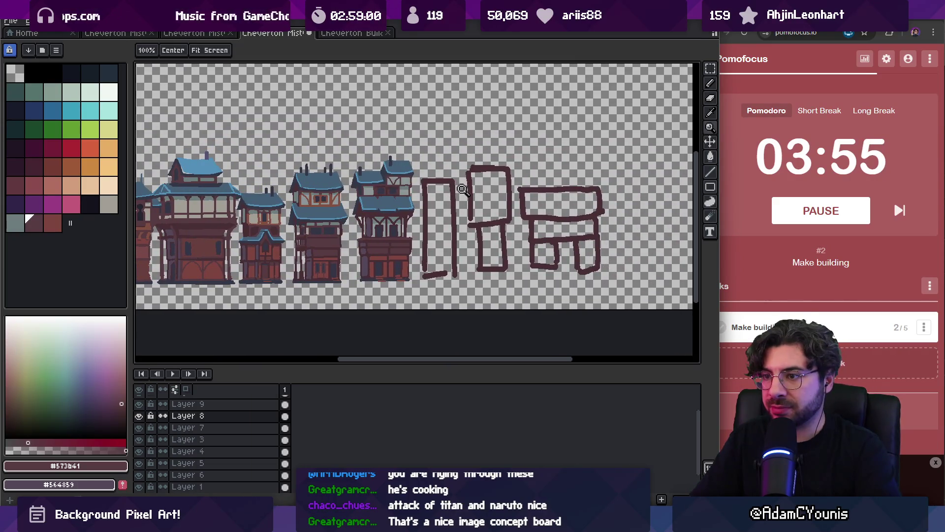
Step: Centre the first silhouette outline and draw a dark #353747 base line under it
click(461, 211)
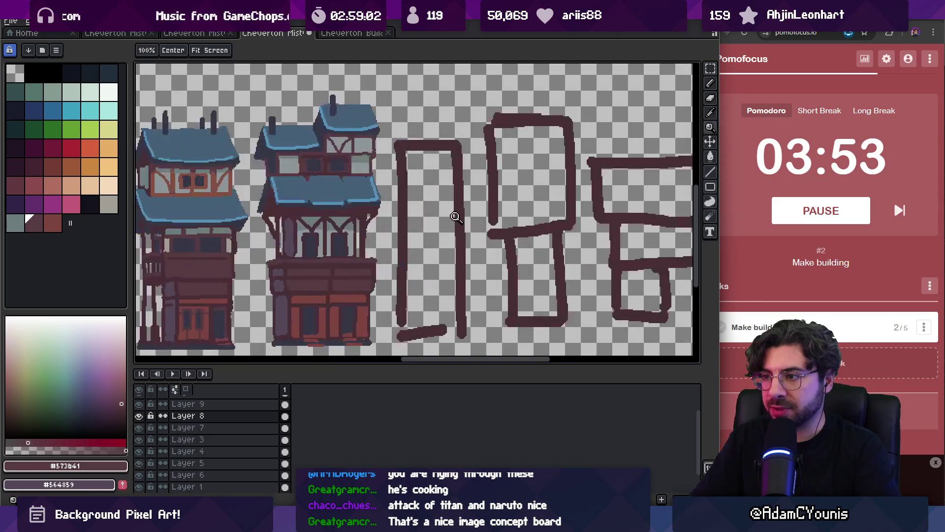
key(v)
key(b)
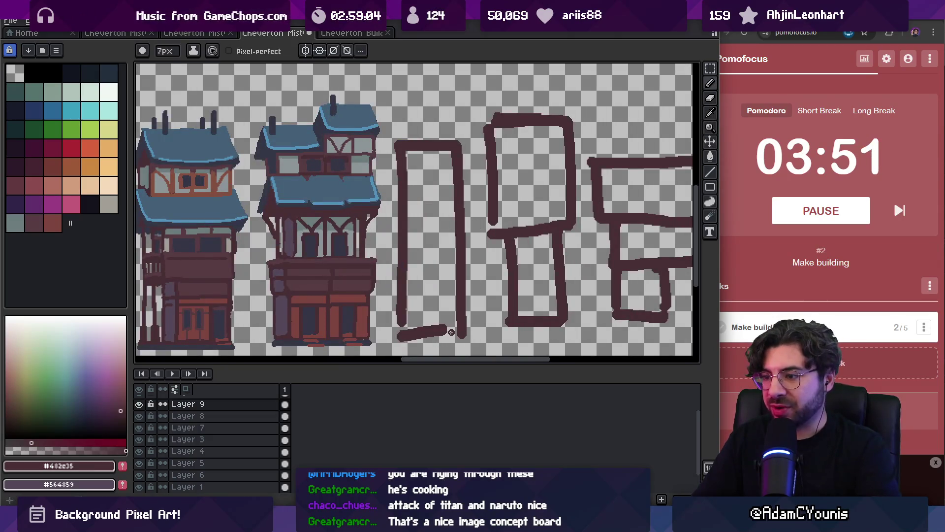
drag(451, 332, 474, 294)
key(v)
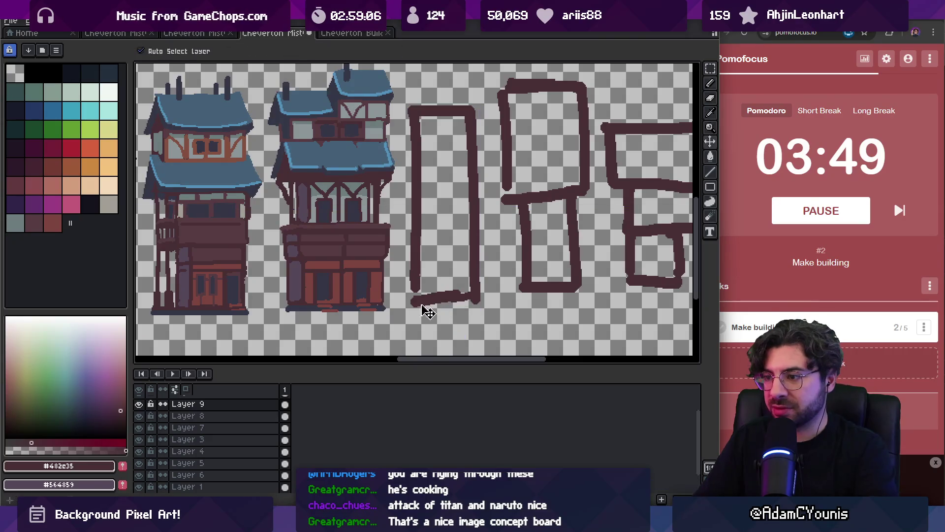
key(b)
alt+click(383, 300)
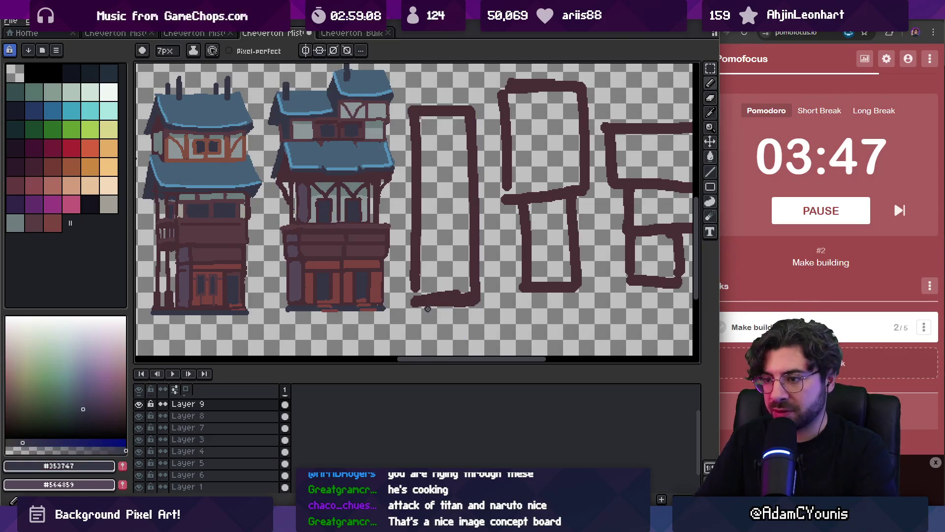
drag(451, 303, 413, 306)
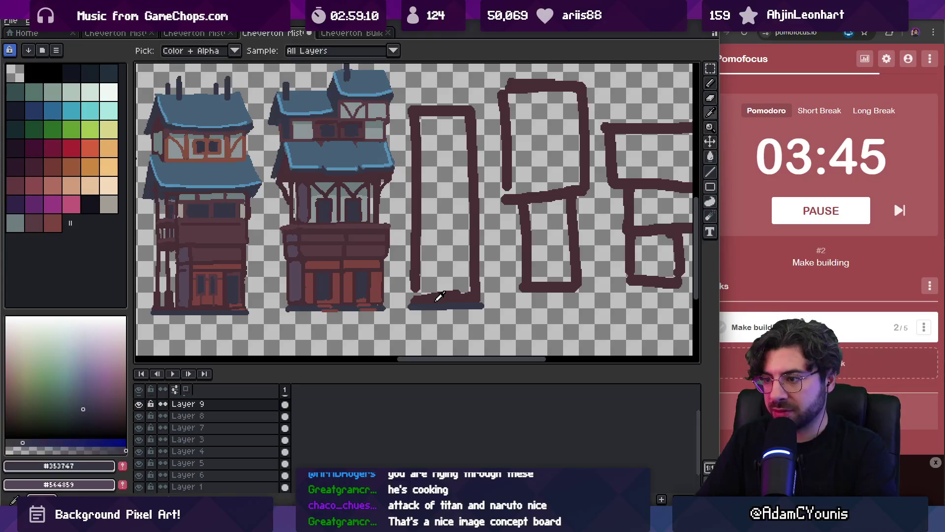
Step: Fill the outline solid #482c35 maroon and paint a #564859 strip down its left edge
alt+click(414, 285)
key(g)
click(445, 276)
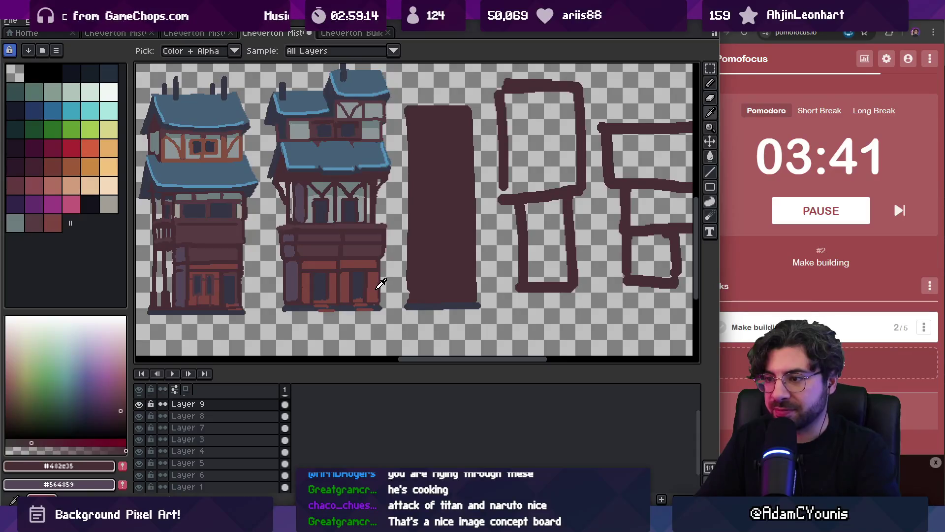
click(307, 276)
key(b)
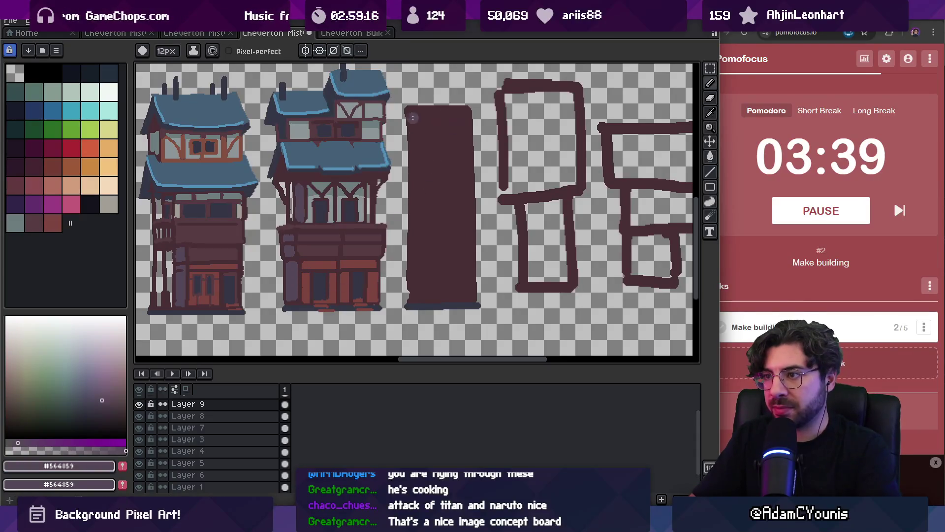
drag(412, 118, 410, 297)
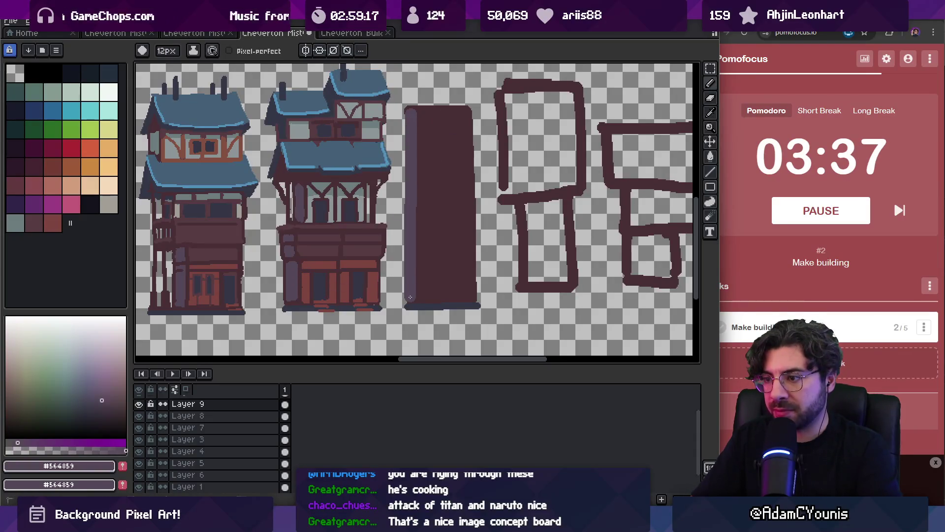
Step: Select the top of the maroon block and stretch it wider
alt+click(420, 274)
key(m)
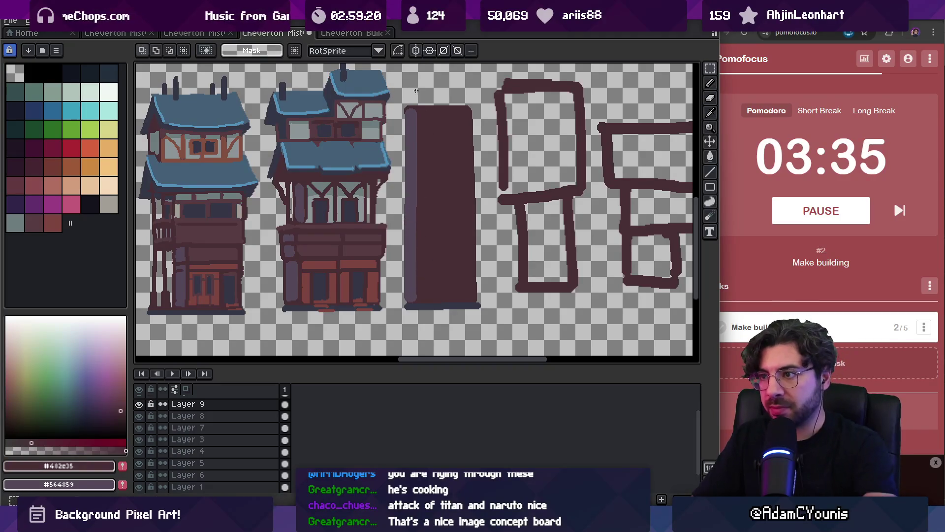
drag(399, 220, 483, 82)
mouse_move(483, 150)
mouse_down()
mouse_move(496, 158)
mouse_move(485, 147)
mouse_up()
key(Return)
Step: Reshape the silhouette's roofline with pencil strokes over its top corners, top edge and right edge
key(z)
scroll(497, 123, down, 3)
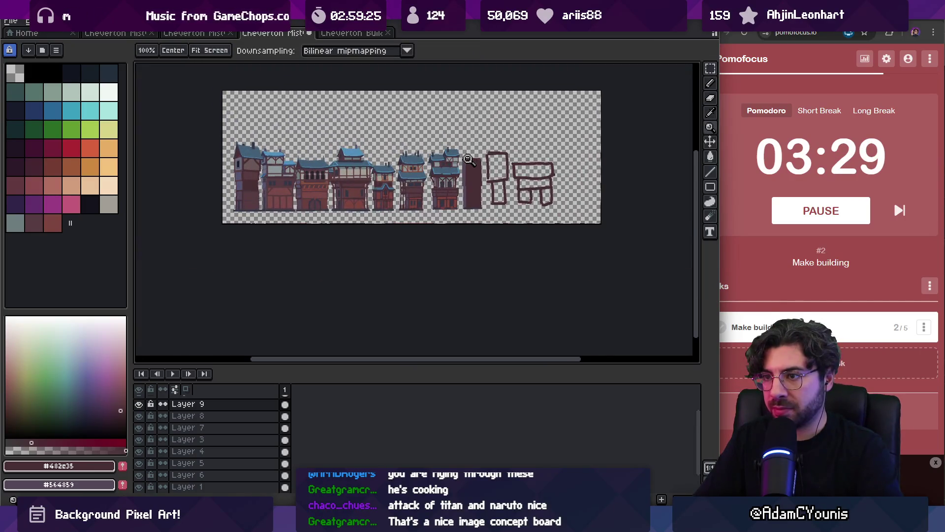
scroll(470, 160, up, 2)
key(b)
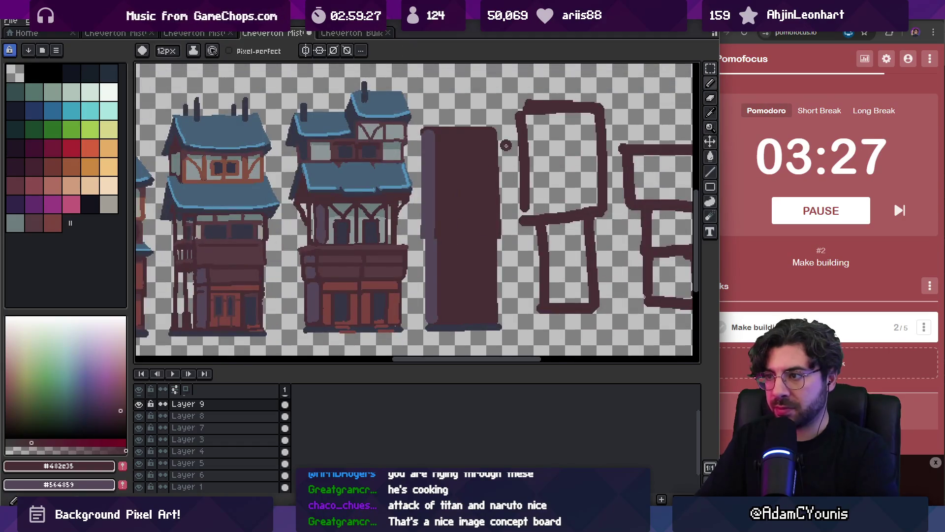
drag(491, 130, 501, 165)
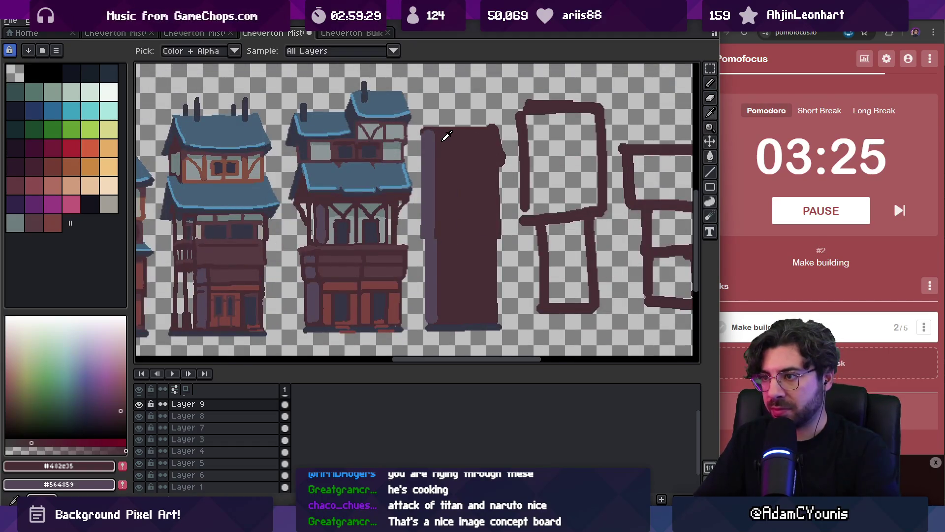
key(minus)
key(minus)
key(minus)
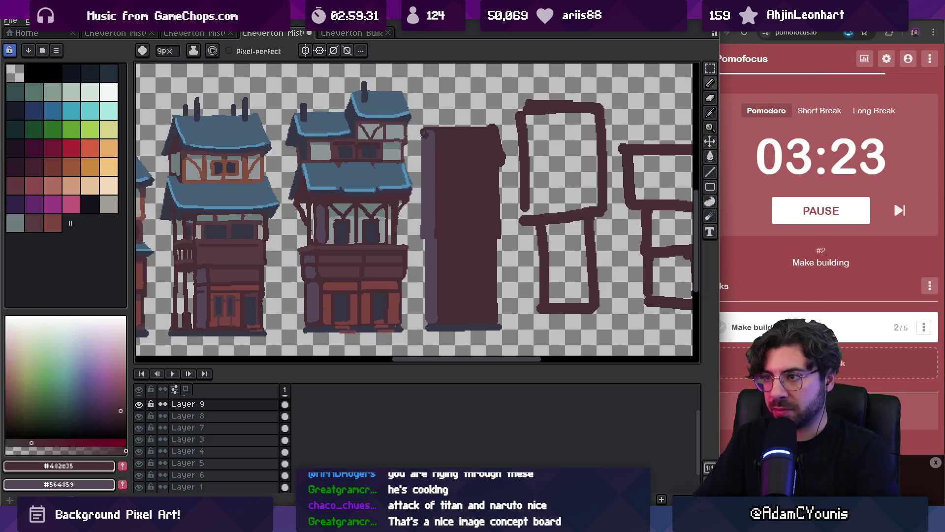
mouse_move(422, 127)
mouse_down()
mouse_move(418, 159)
mouse_move(435, 139)
mouse_up()
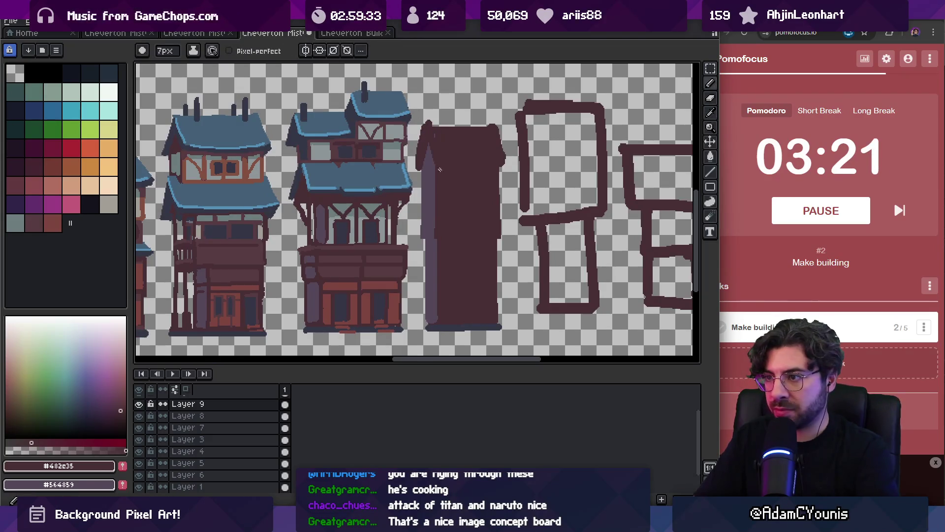
drag(482, 162, 506, 173)
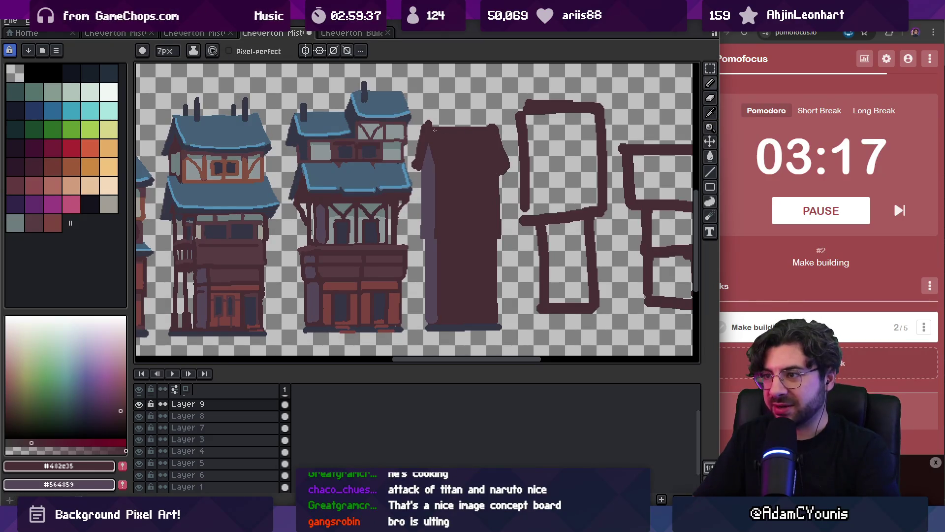
drag(435, 130, 473, 128)
key(e)
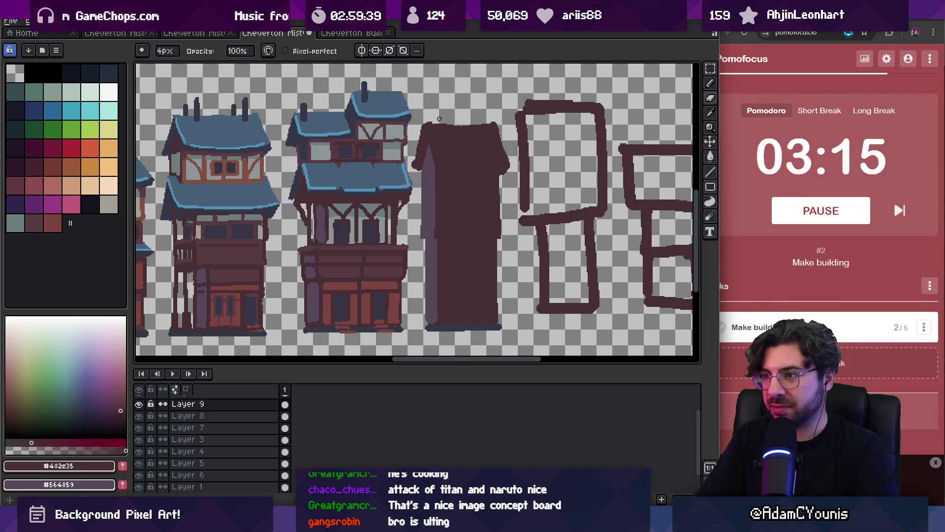
key(plus)
key(plus)
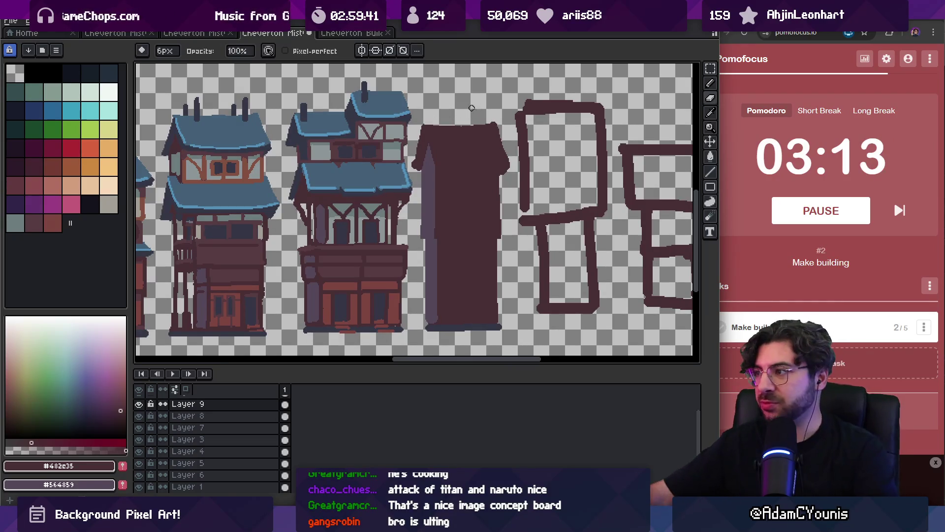
Step: Pause the running Pomofocus timer, checking the settings, Make building task and task options
click(894, 62)
click(894, 62)
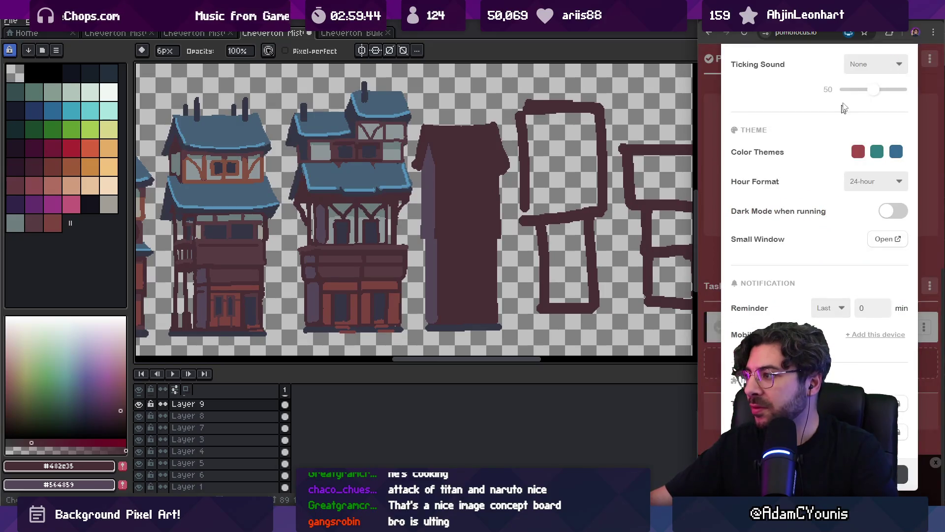
click(714, 121)
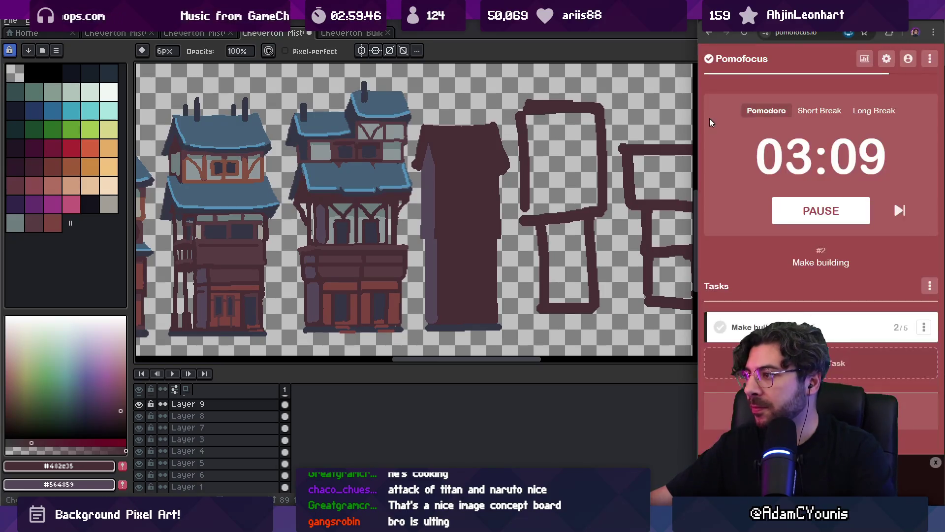
click(826, 217)
click(924, 327)
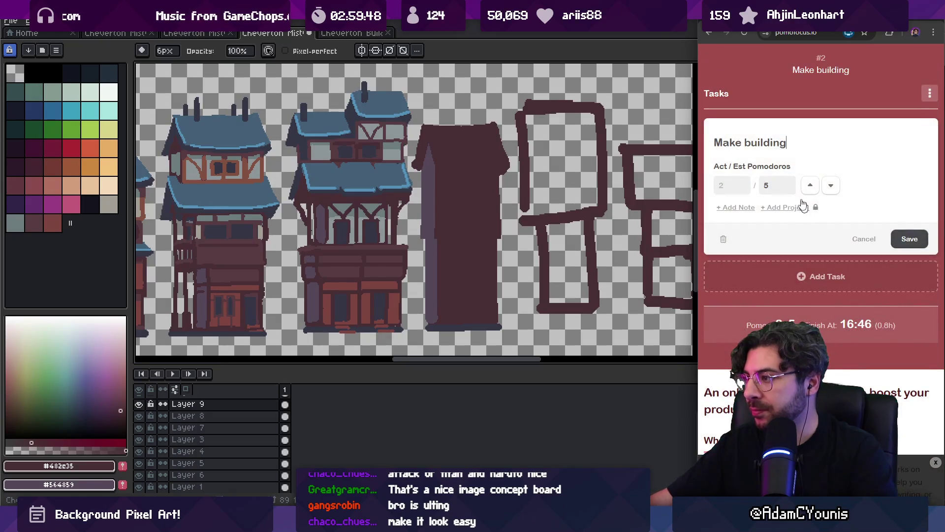
click(866, 240)
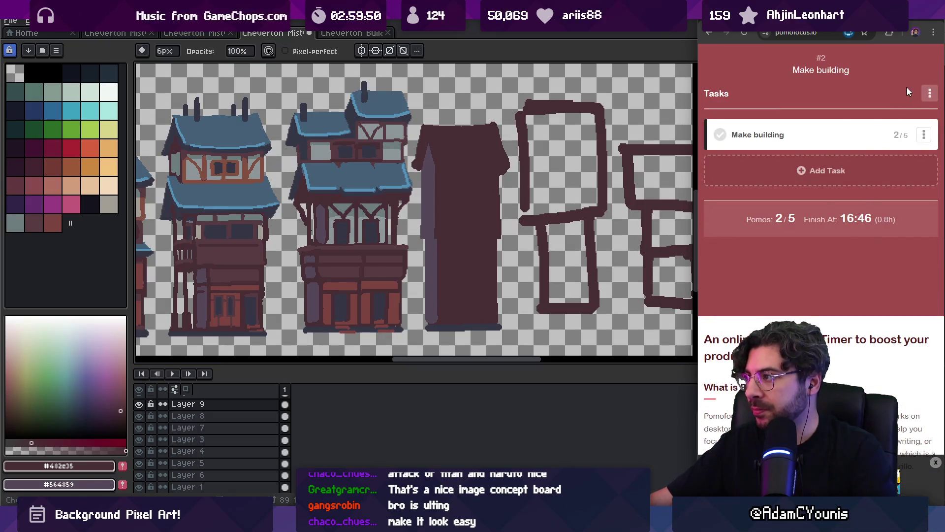
click(930, 93)
click(797, 89)
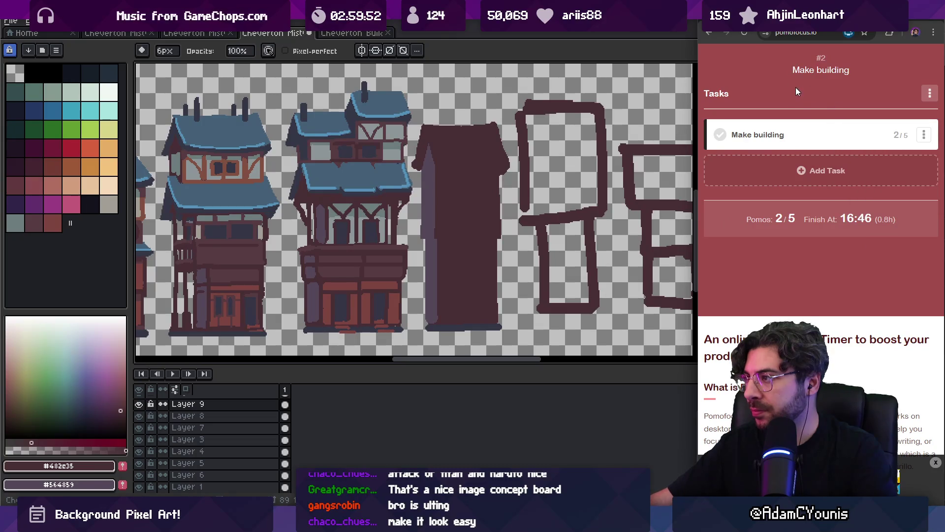
Step: Reset to a fresh 15:00 Pomodoro and maximise the browser window
scroll(803, 123, up, 5)
click(851, 83)
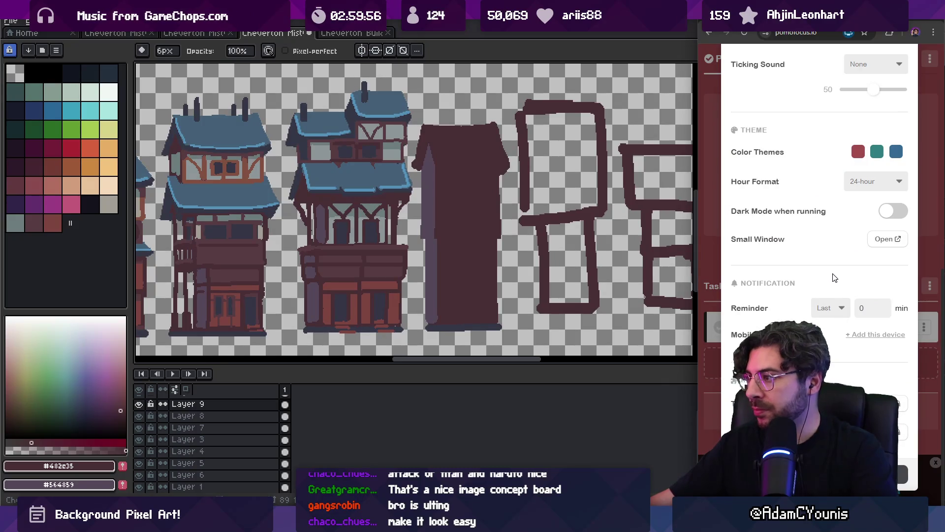
key(Escape)
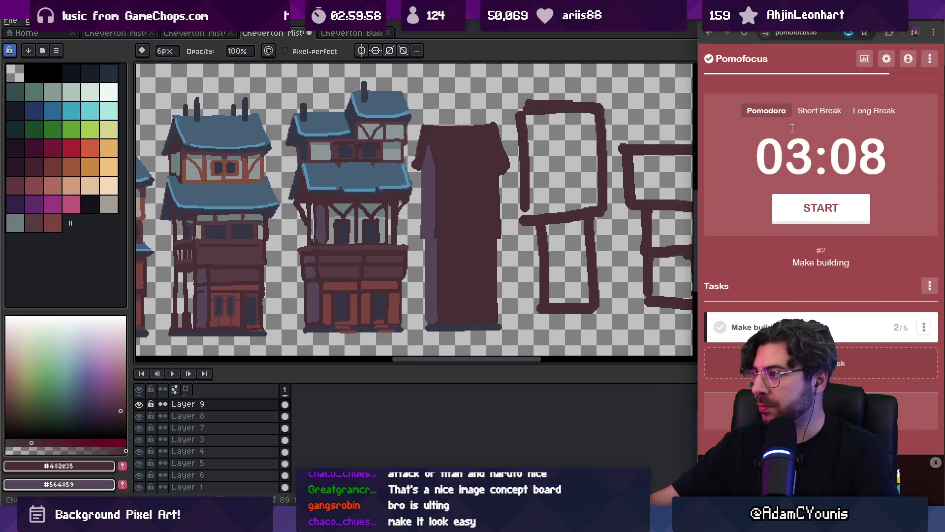
click(785, 114)
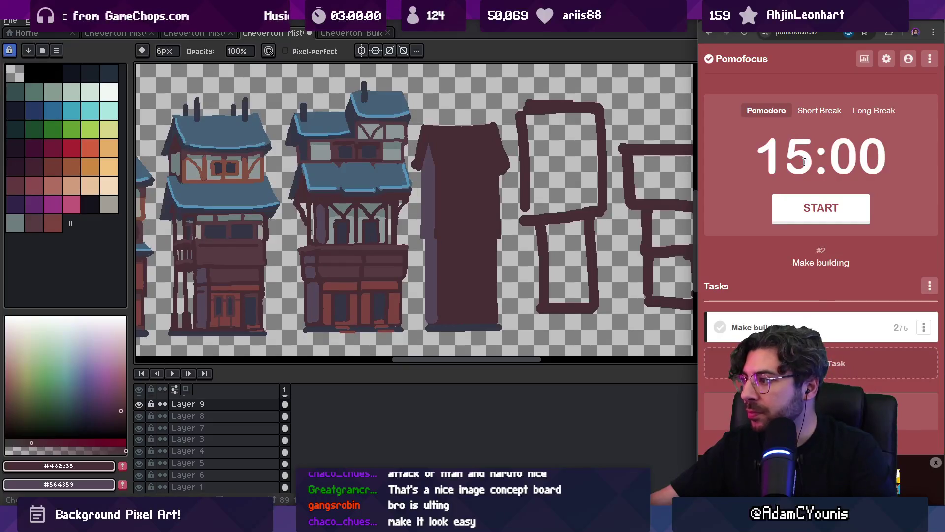
double_click(855, 34)
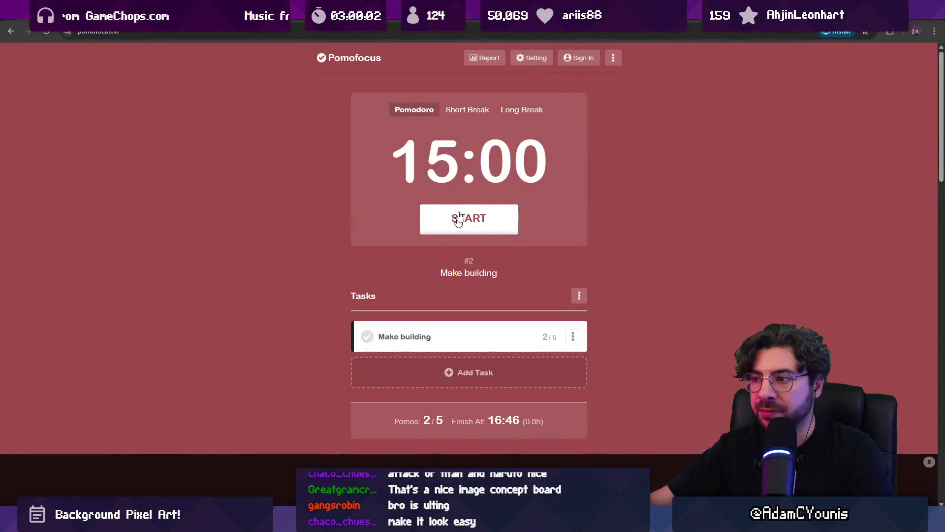
Step: Set the Pomofocus Pomodoro length to 10 minutes in the timer settings
click(577, 296)
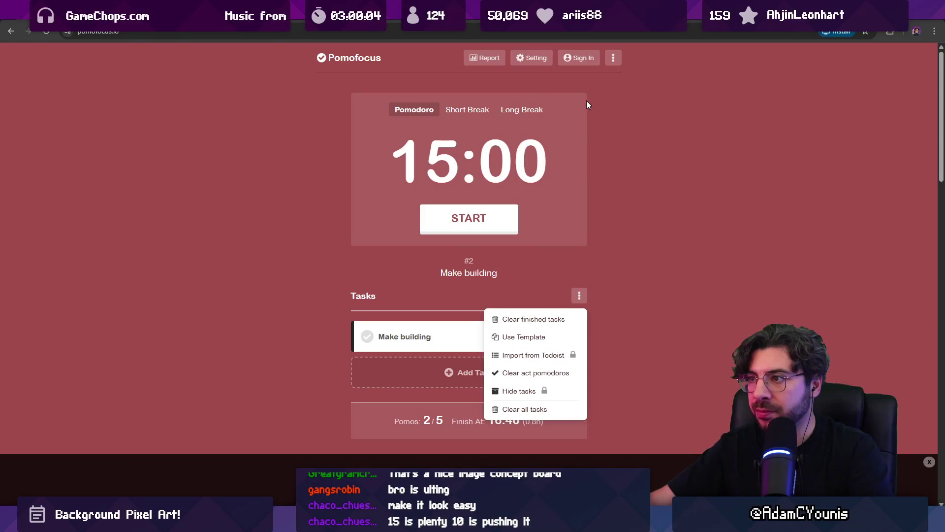
click(432, 114)
click(536, 59)
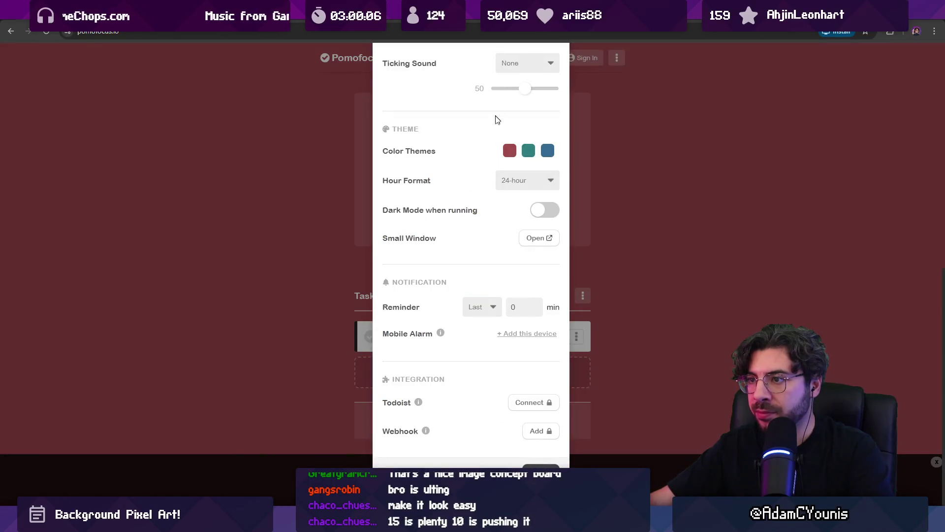
scroll(503, 185, up, 9)
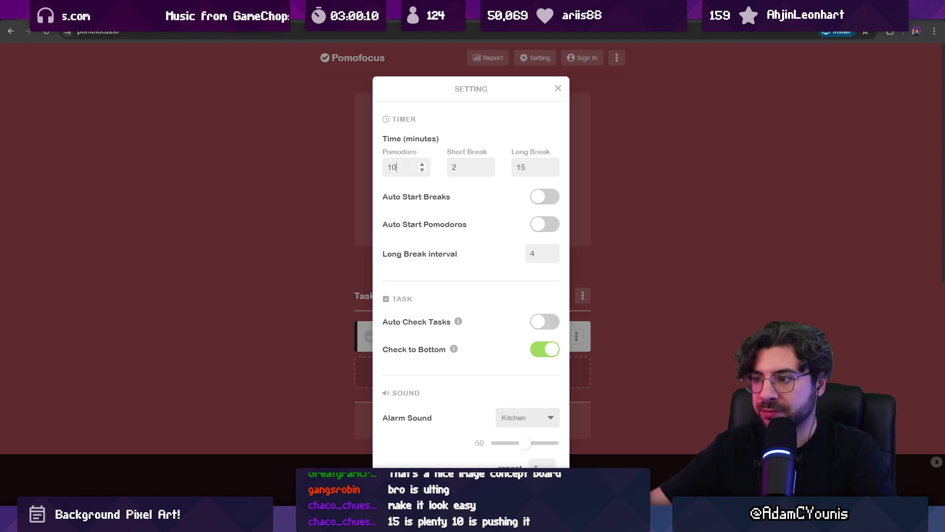
scroll(414, 167, down, 10)
click(573, 205)
Step: Skip the running Pomodoro so the task counts 3/5, start a new 10:00 session, and return to Aseprite
click(497, 227)
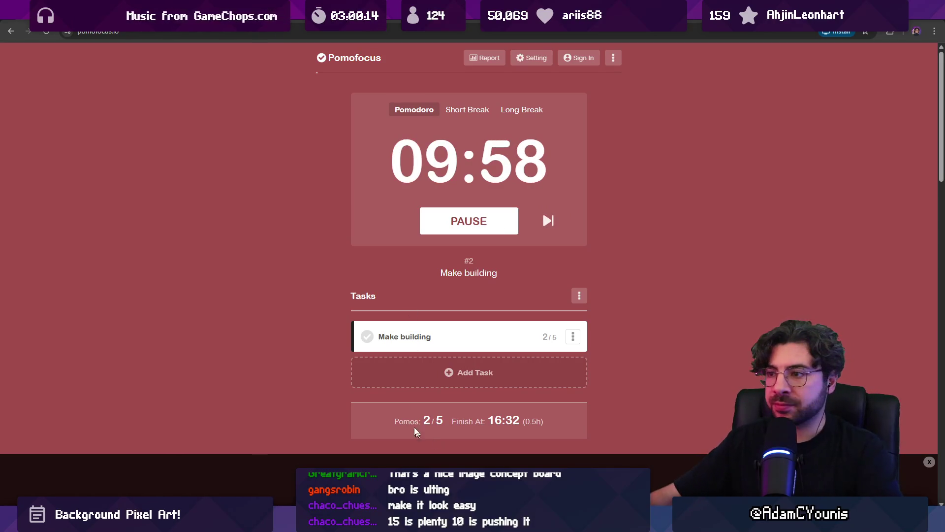
click(547, 222)
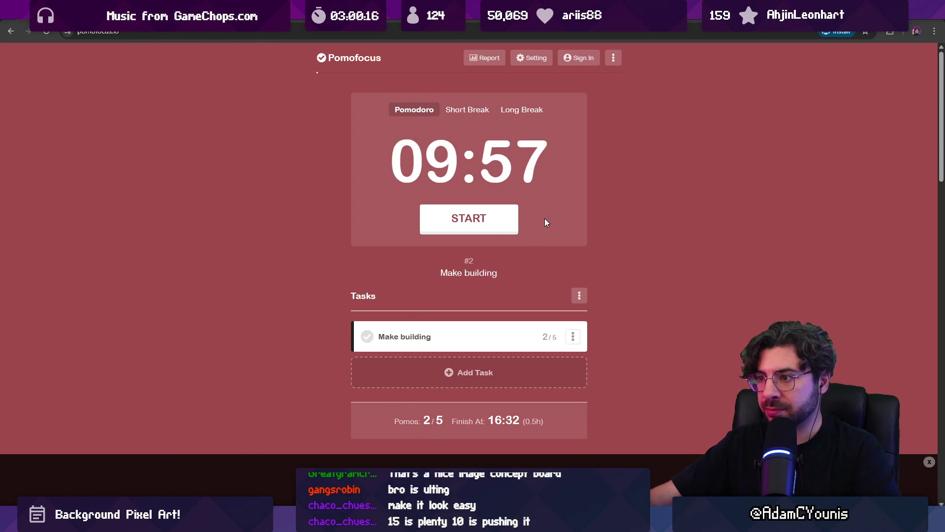
click(414, 110)
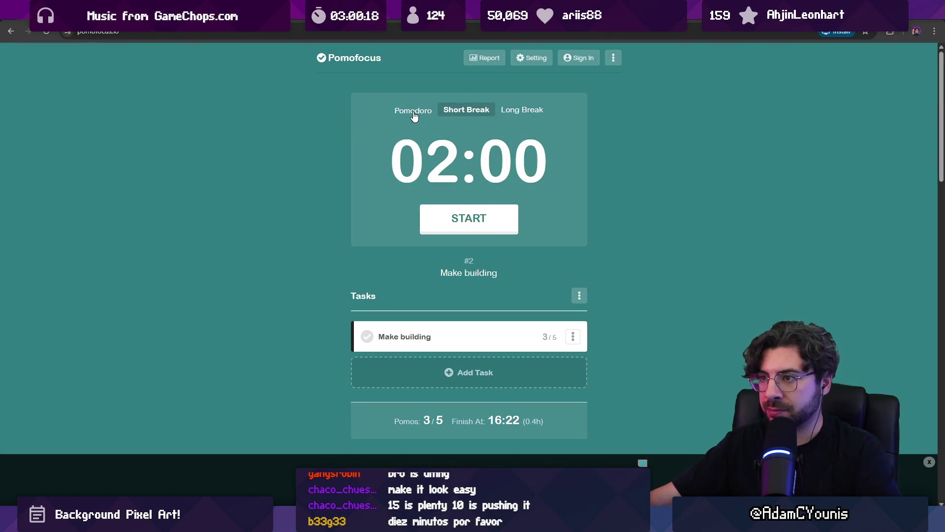
click(465, 217)
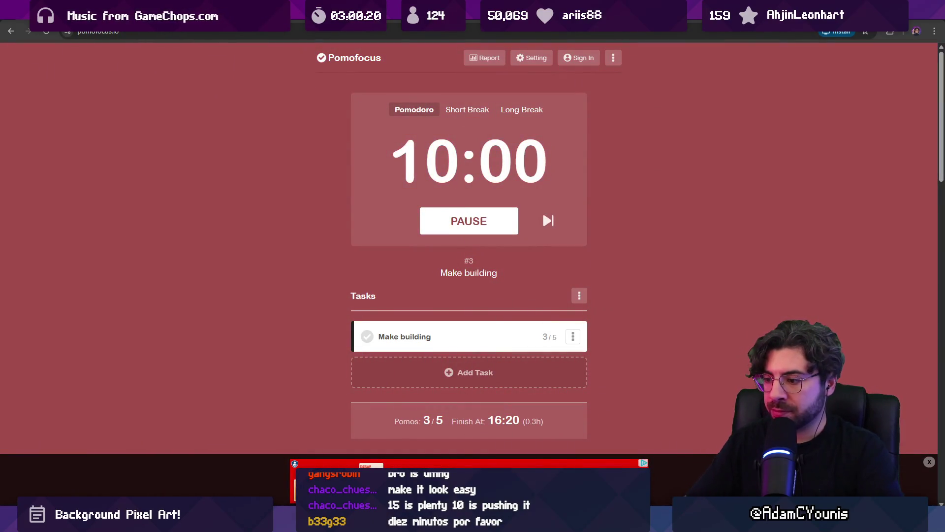
mouse_move(624, 522)
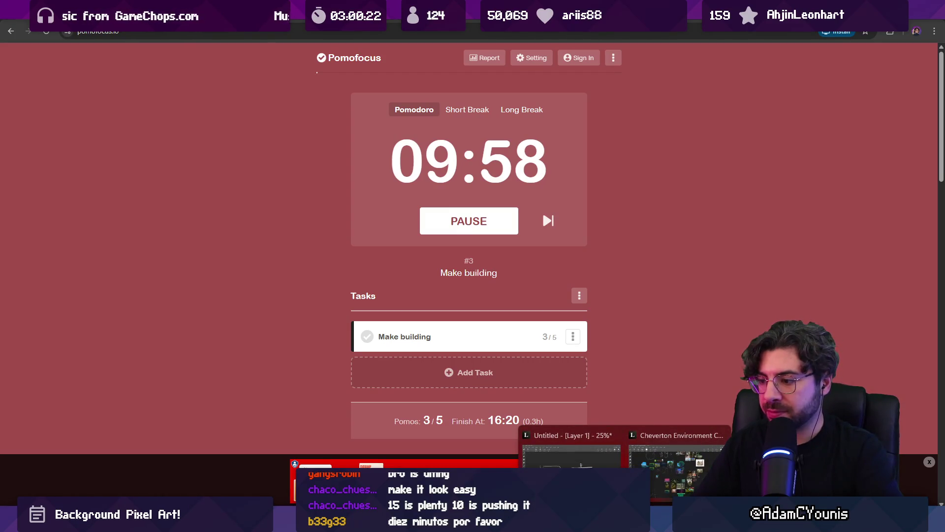
click(677, 467)
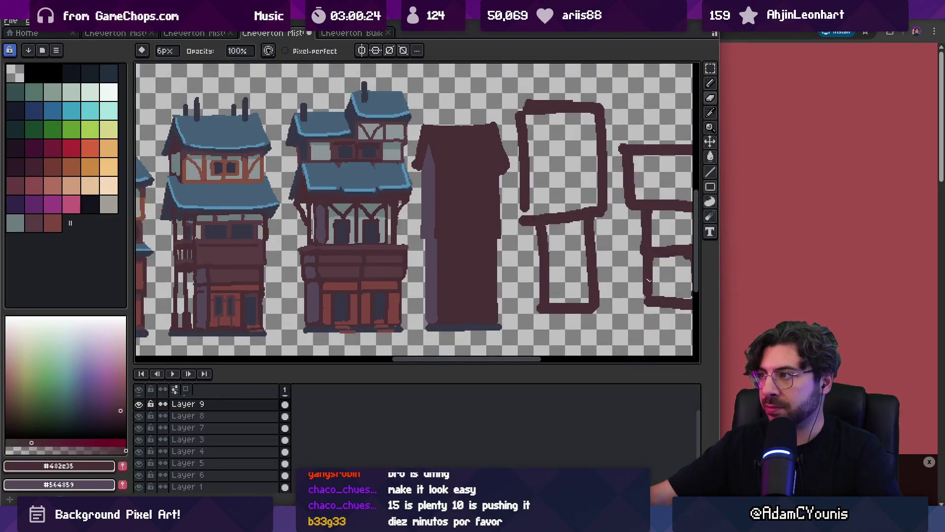